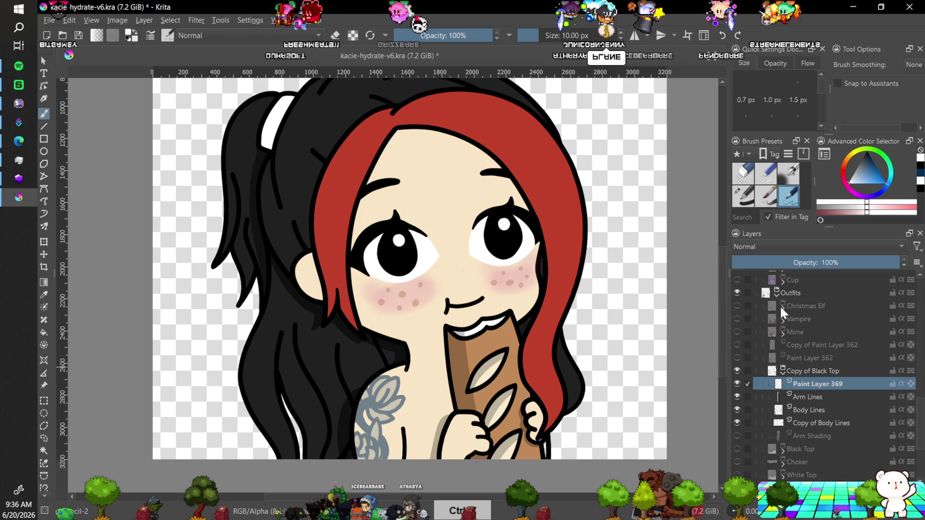
Pick black and sketch short dark strokes along the neckline with the pen preset.
left_click(857, 194)
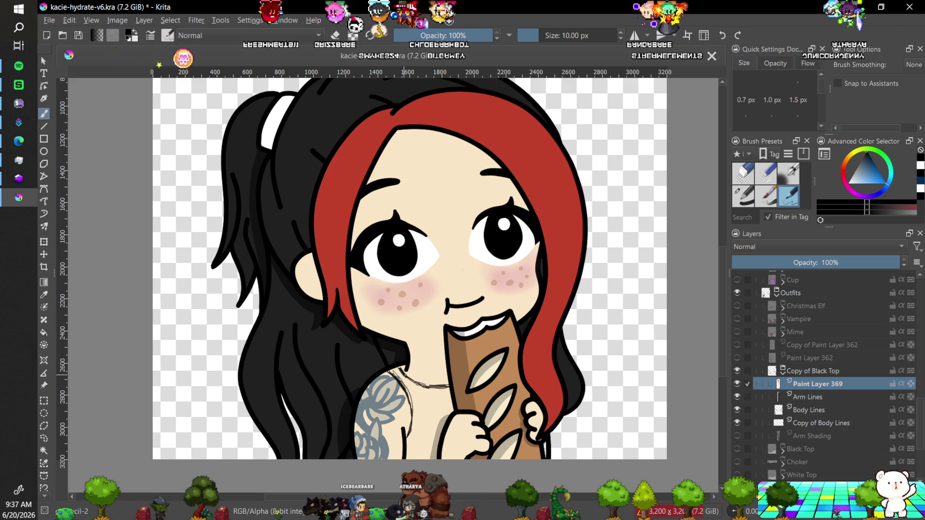
key("minus")
key("minus")
key("minus")
key("plus")
key("plus")
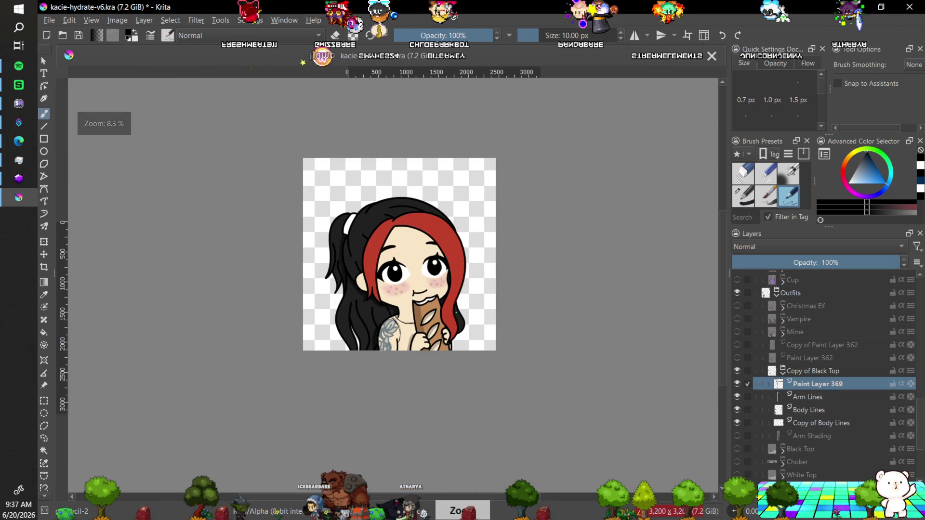
key("plus")
key("plus")
key("plus")
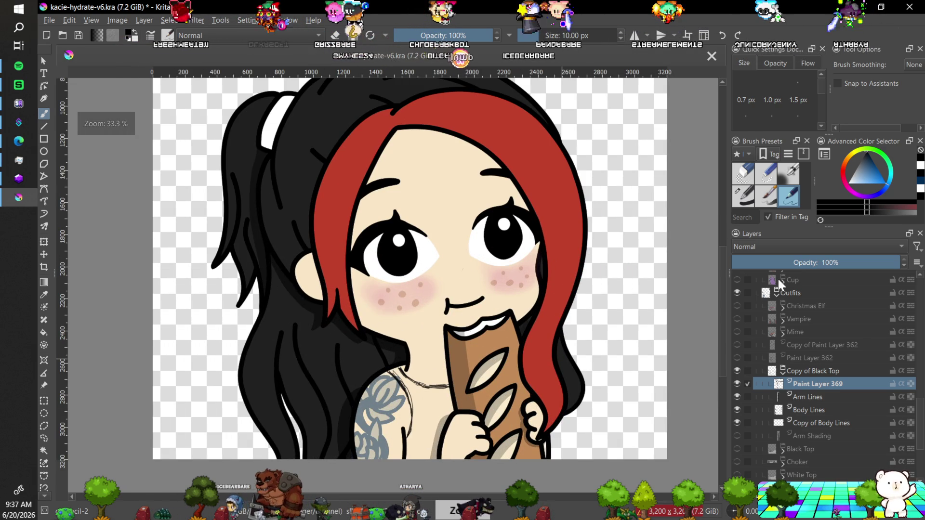
left_click(742, 174)
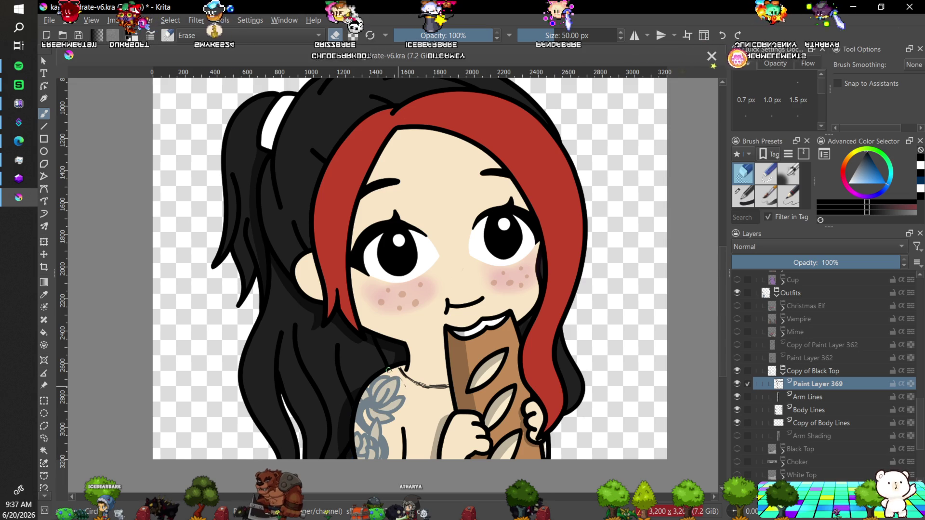
key("slash")
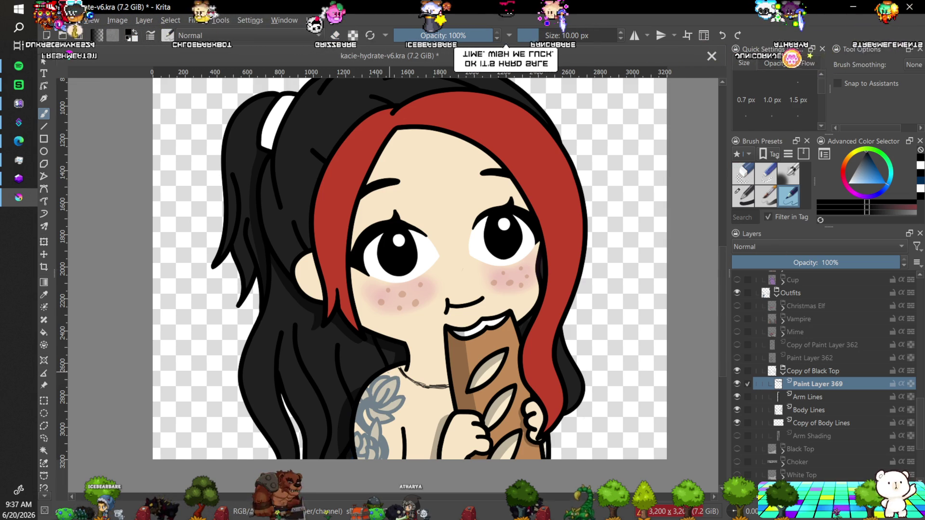
left_click_drag(387, 374, 408, 433)
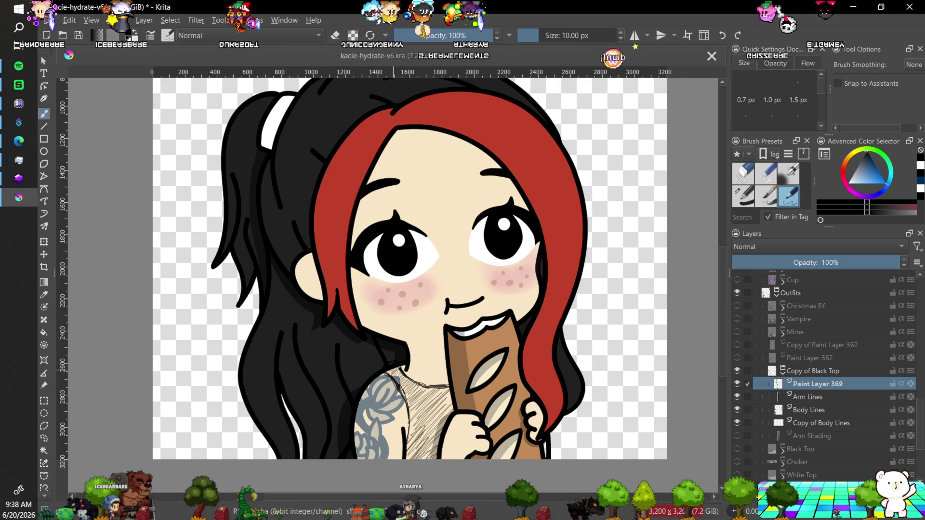
Check the chest hatching zoomed out, then add Paint Layer 370 above Paint Layer 369.
scroll(393, 369, "down", 3)
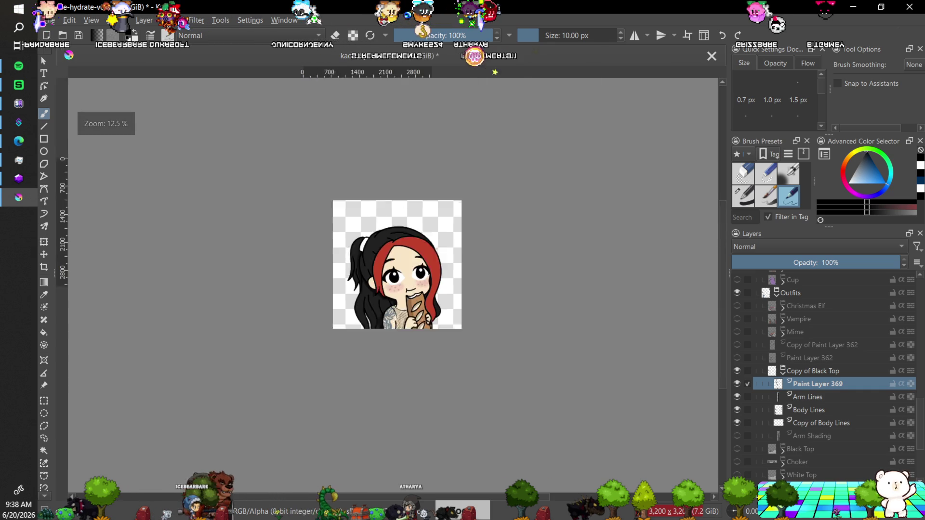
scroll(523, 356, "up", 3)
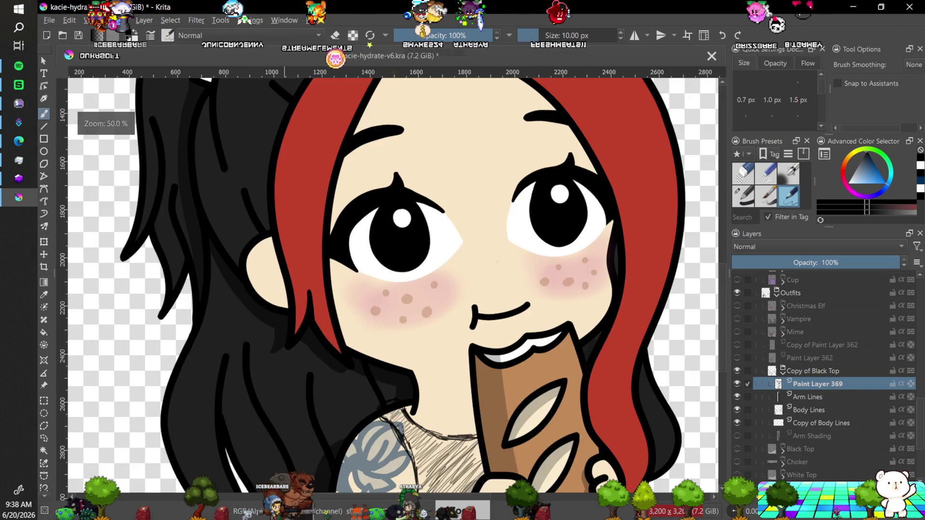
scroll(718, 342, "down", 1)
key("Insert")
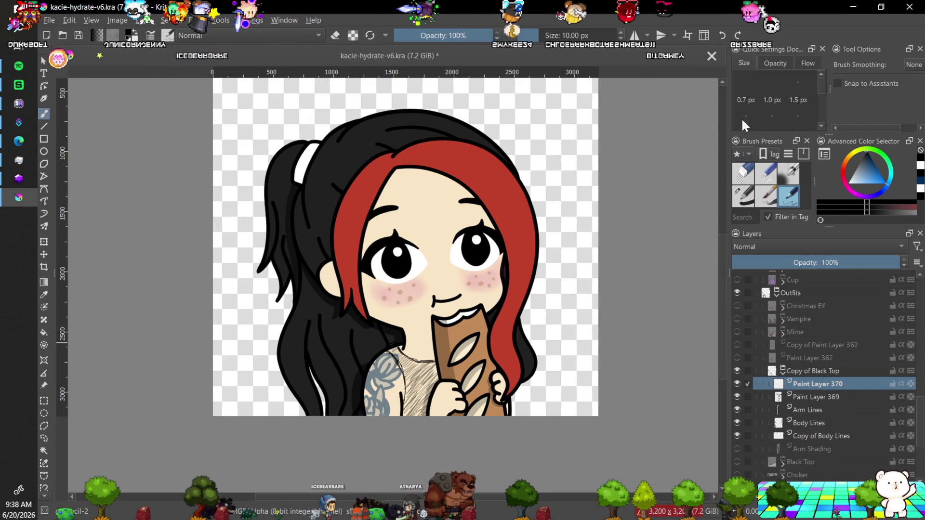
Choose a larger inking preset at about 24 px and test a vertical line on the arm.
left_click(744, 196)
scroll(441, 303, "up", 1)
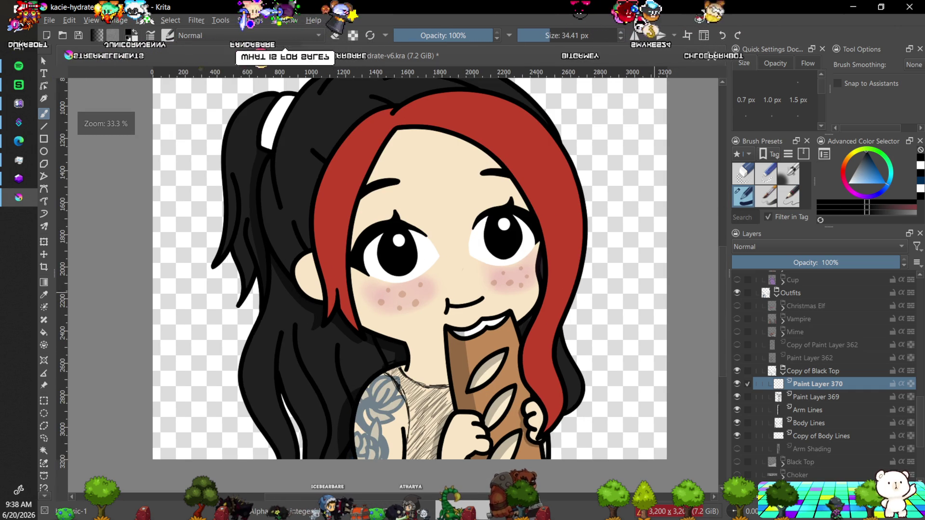
left_click_drag(719, 293, 719, 321)
key("plus")
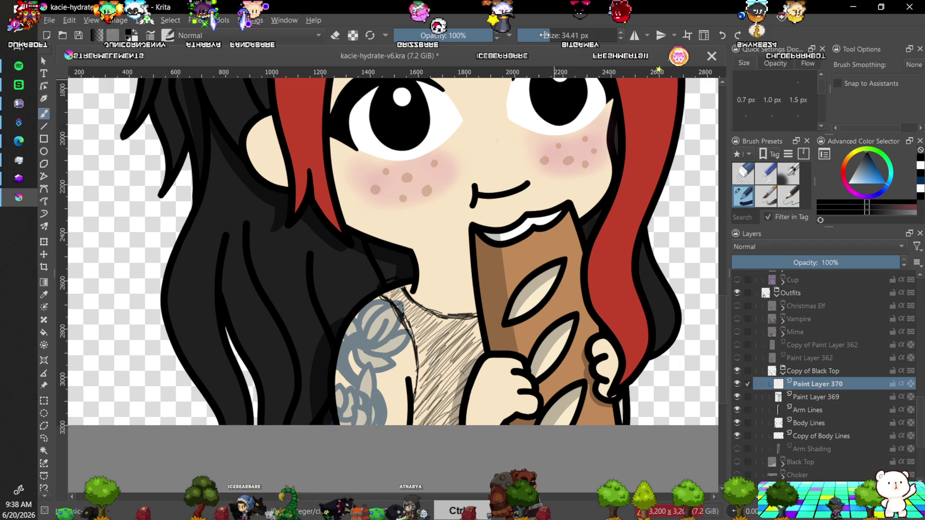
left_click_drag(544, 35, 547, 36)
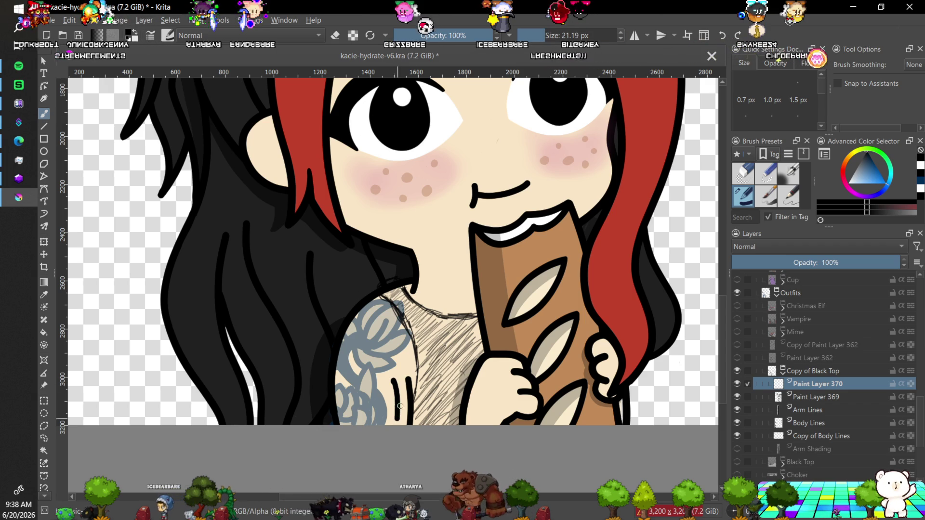
double_click(621, 32)
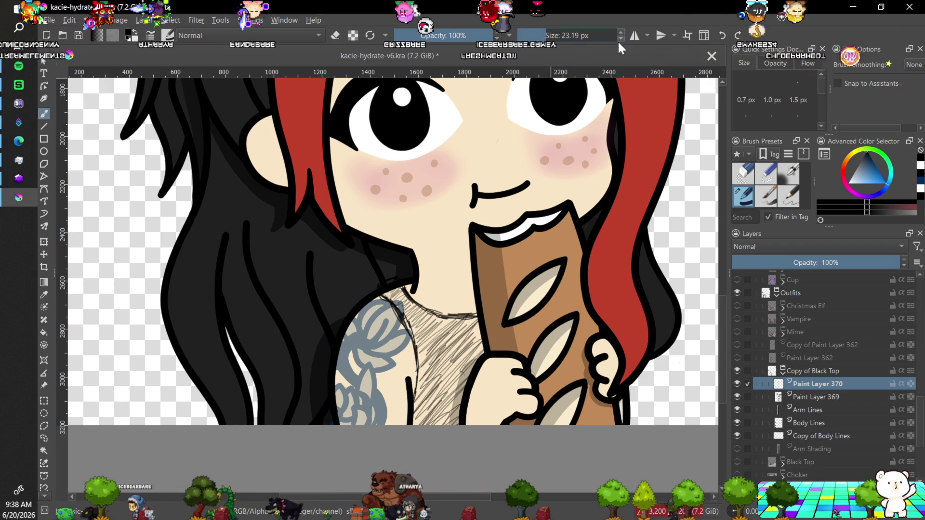
left_click(621, 32)
left_click_drag(386, 378, 391, 423)
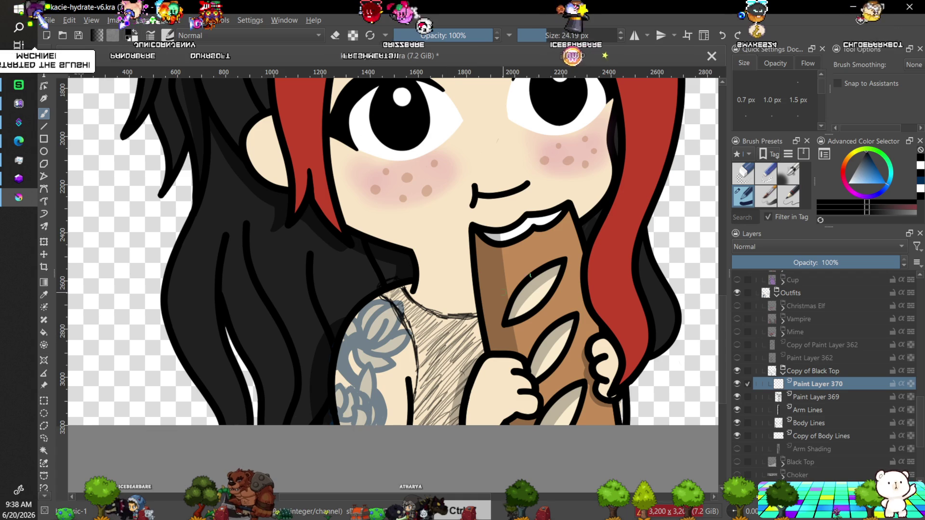
With Stabilizer smoothing, ink a thick line down the arm edge, redoing it after undos.
left_click(913, 65)
left_click(908, 94)
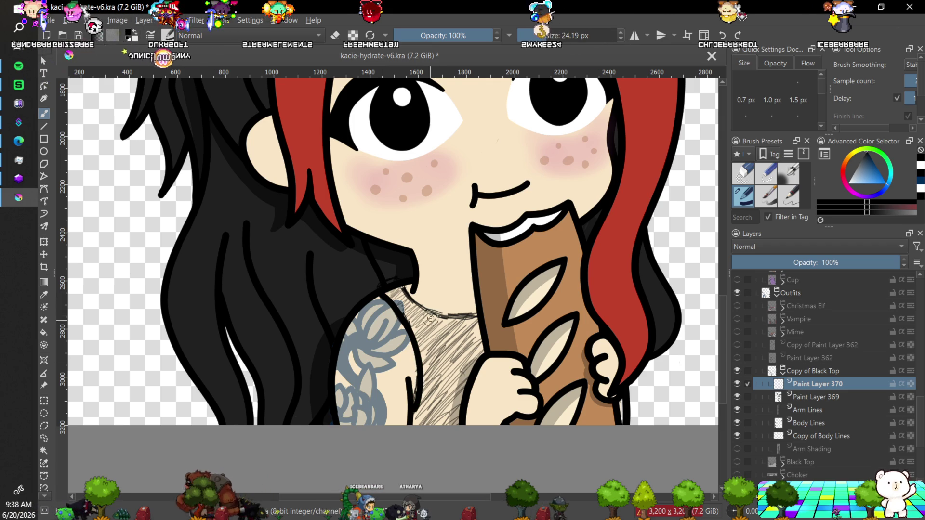
key("ctrl+z")
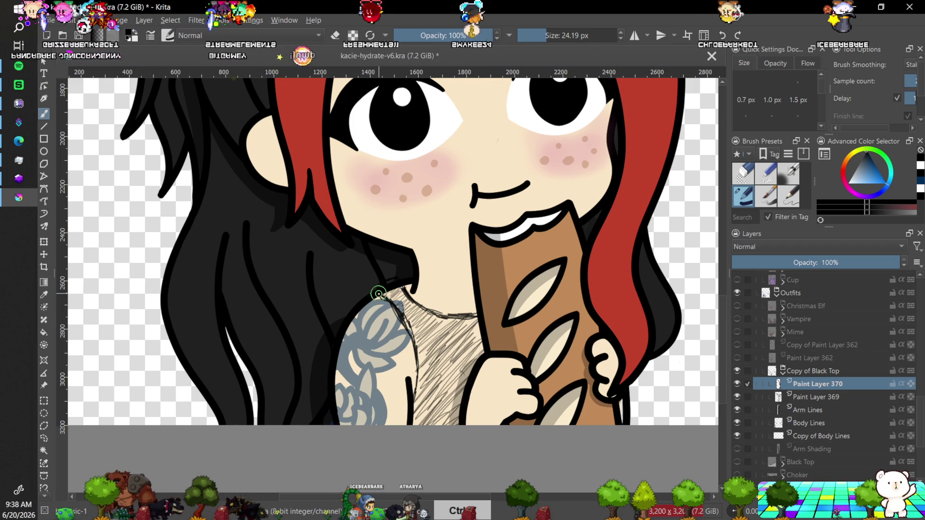
left_click_drag(406, 326, 414, 396)
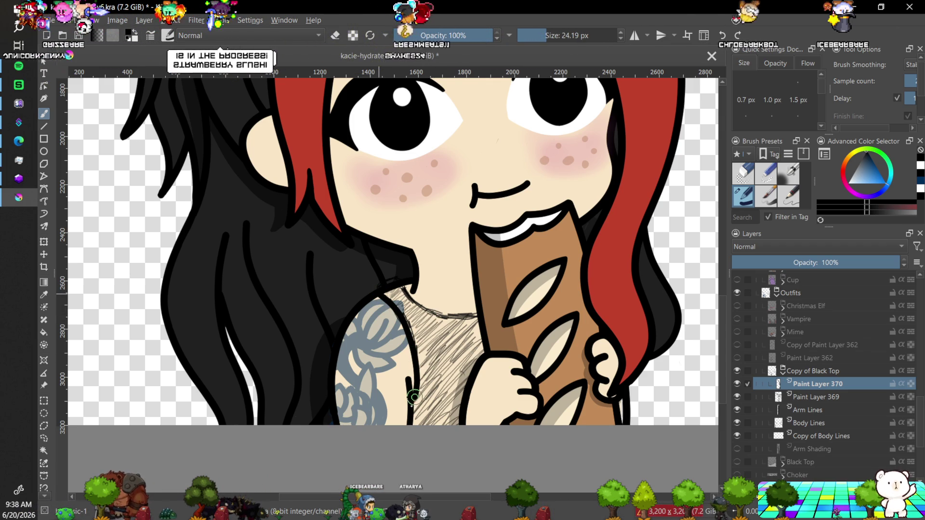
key("ctrl+z")
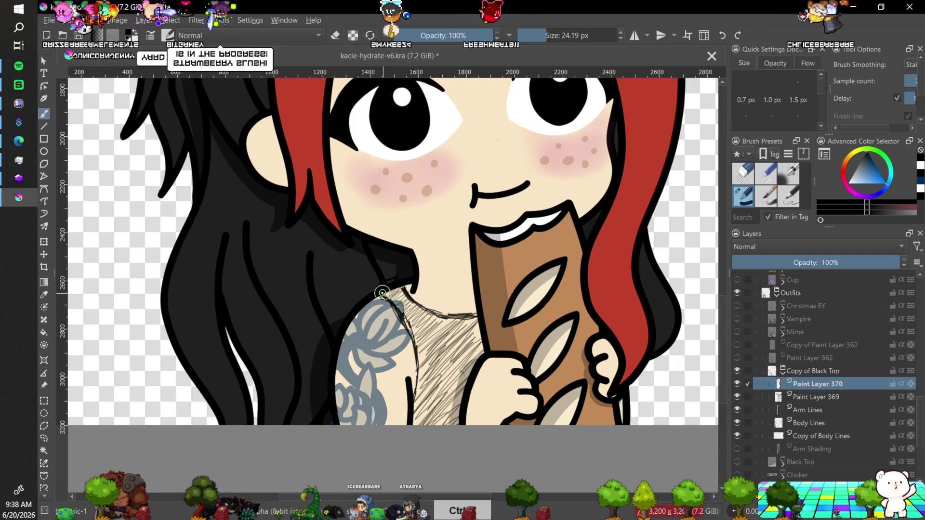
left_click_drag(407, 378, 411, 413)
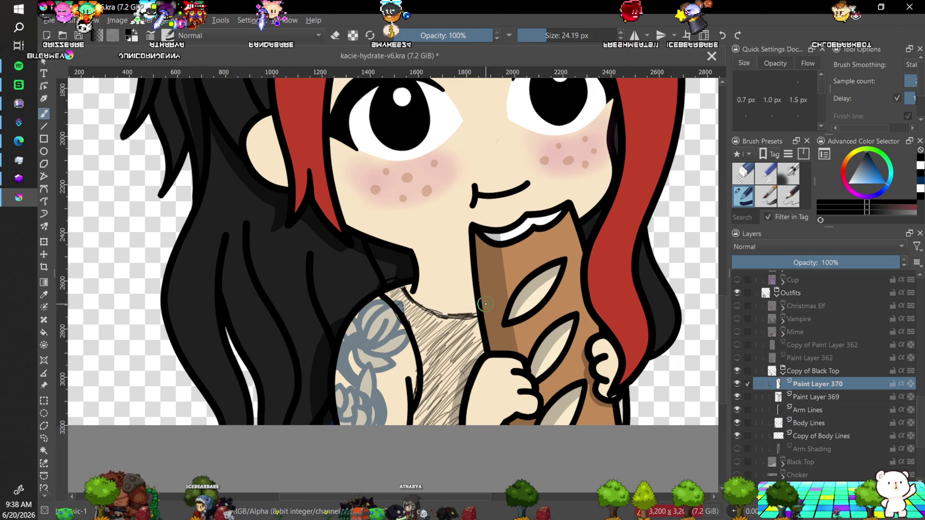
key("minus")
key("minus")
key("minus")
key("plus")
key("plus")
key("plus")
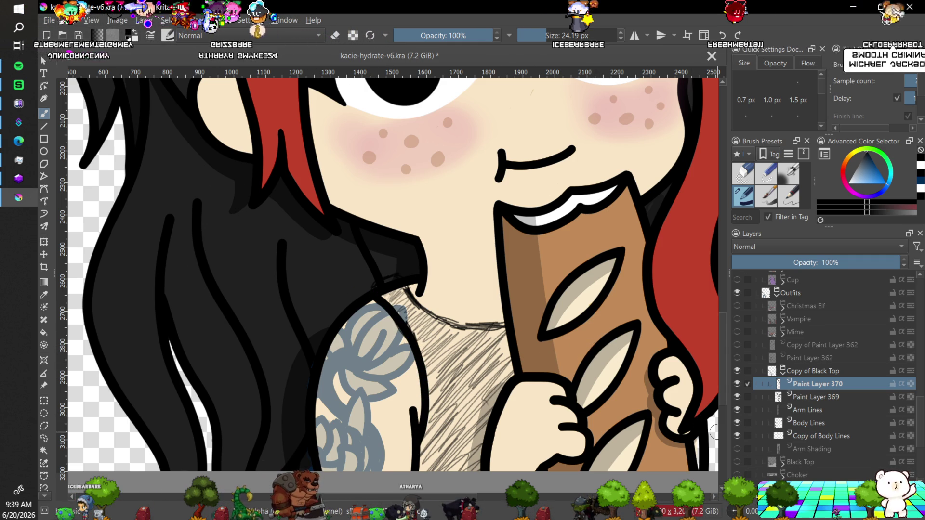
Rotate the canvas view and collapse the Copy of Black Top group in the Layers docker.
key("ctrl+bracketright")
key("ctrl+bracketright")
key("ctrl+bracketright")
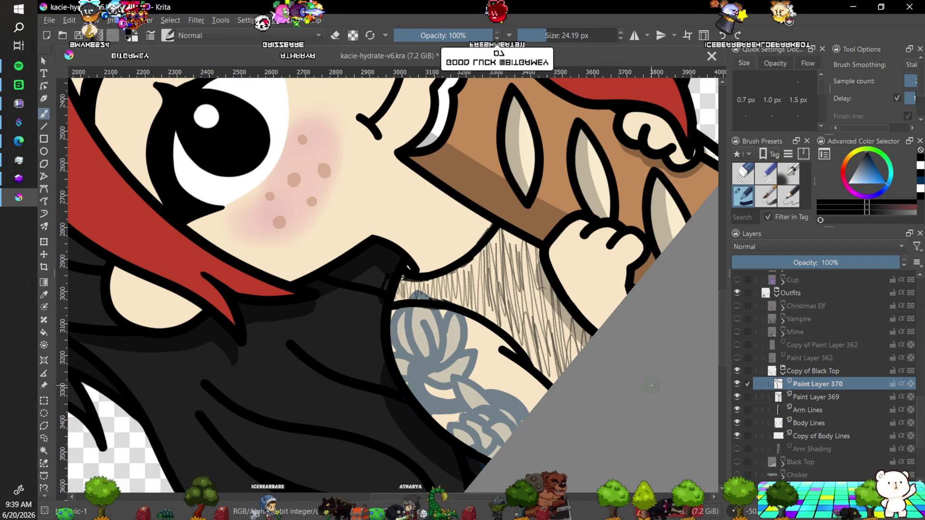
scroll(390, 302, "up", 1)
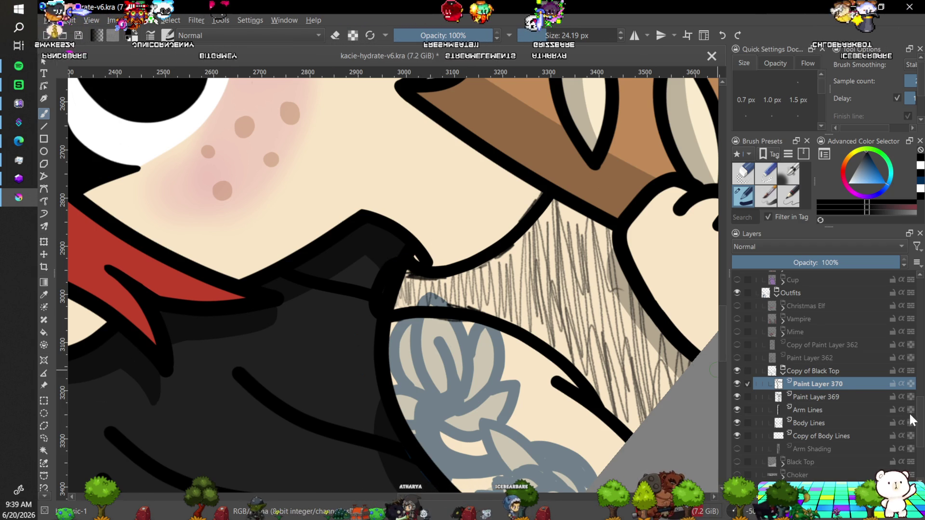
scroll(884, 395, "down", 2)
left_click(781, 323)
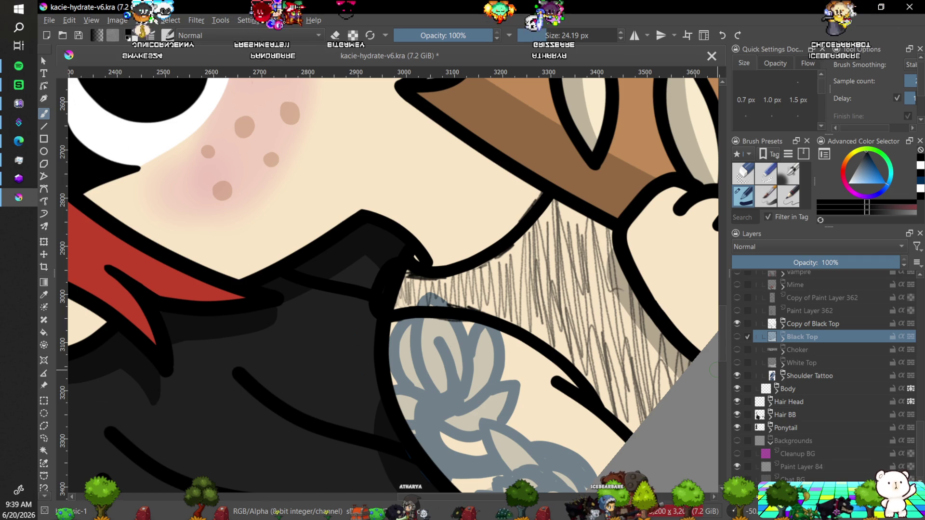
On a new layer, paint broad white strokes over the mouth and shoulder with an unsmoothed 188 px brush.
key("Insert")
key("x")
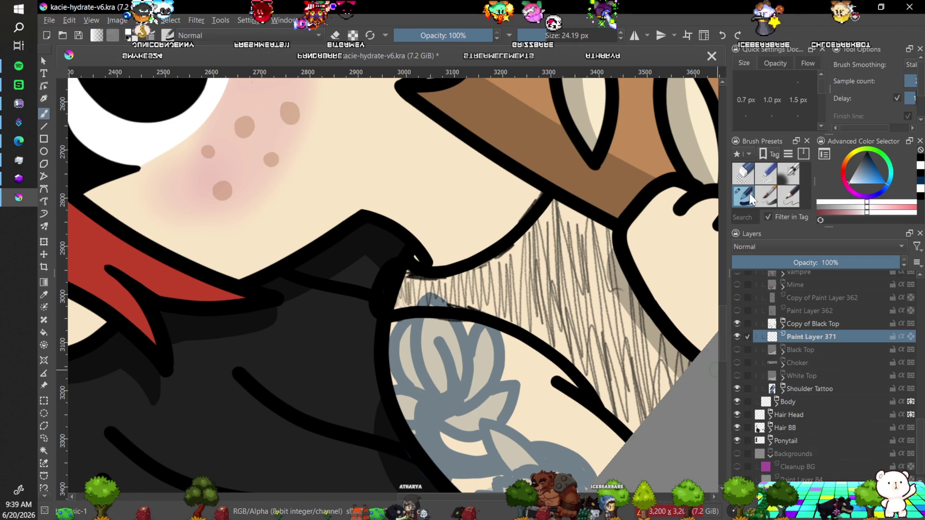
left_click(911, 65)
left_click(906, 30)
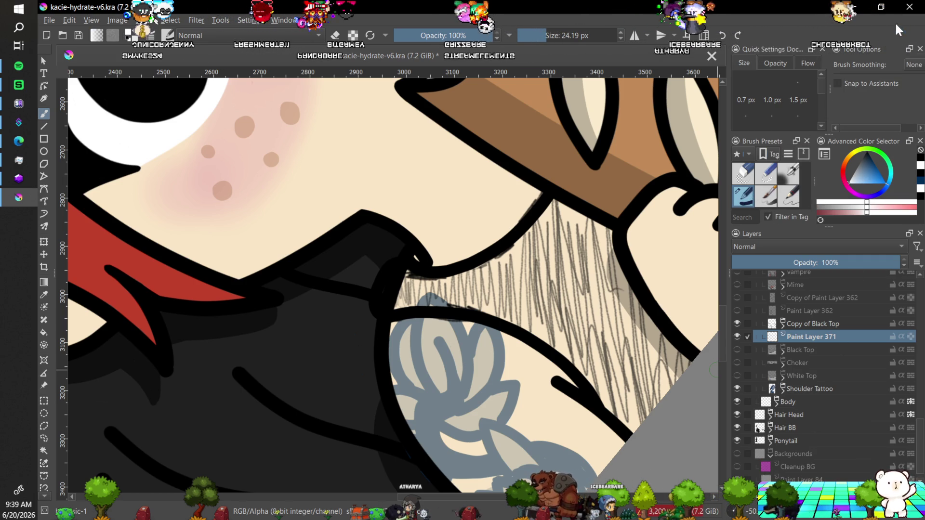
left_click_drag(562, 38, 588, 36)
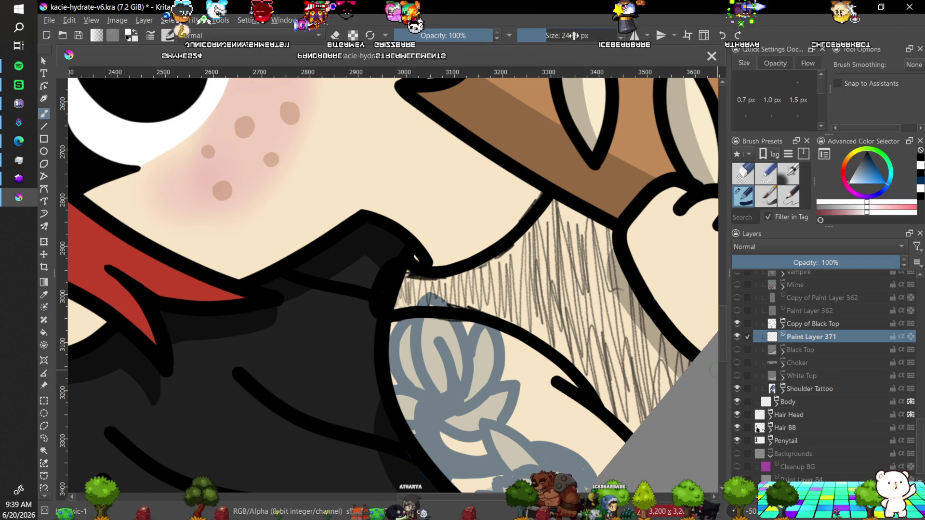
mouse_move(402, 268)
left_mouse_down()
mouse_move(382, 268)
mouse_move(413, 265)
mouse_move(485, 227)
mouse_move(491, 302)
mouse_move(627, 207)
mouse_move(603, 313)
mouse_move(675, 405)
left_mouse_up()
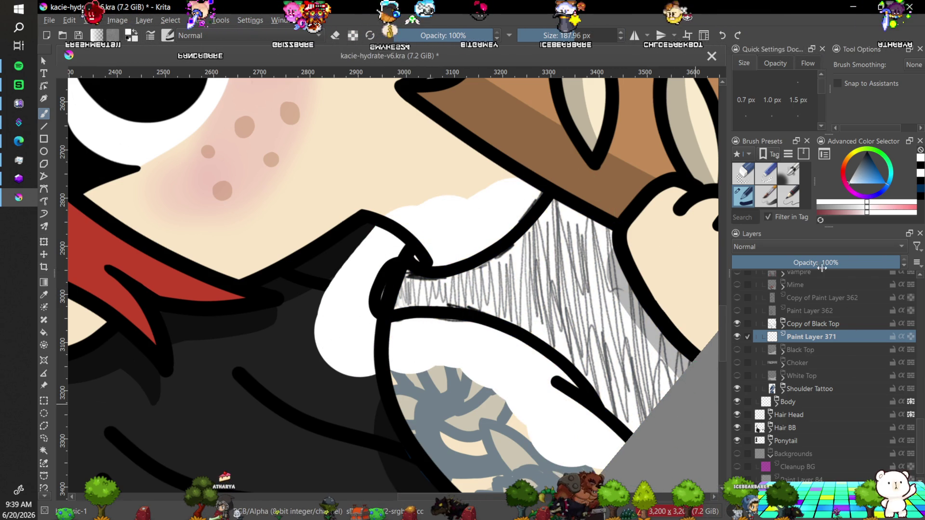
Set Paint Layer 371 to 47% opacity and move it into the Copy of Black Top group.
left_click_drag(828, 262, 811, 262)
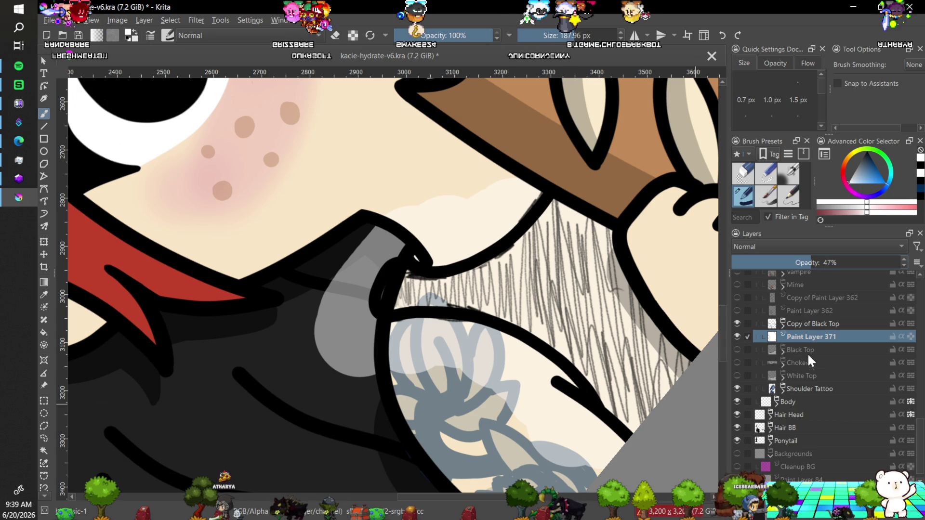
left_click(783, 326)
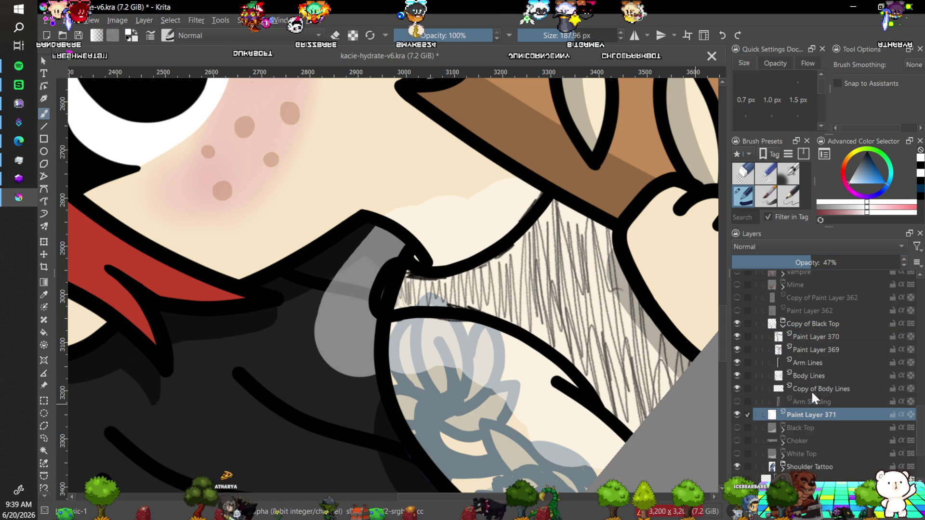
left_click_drag(802, 417, 841, 358)
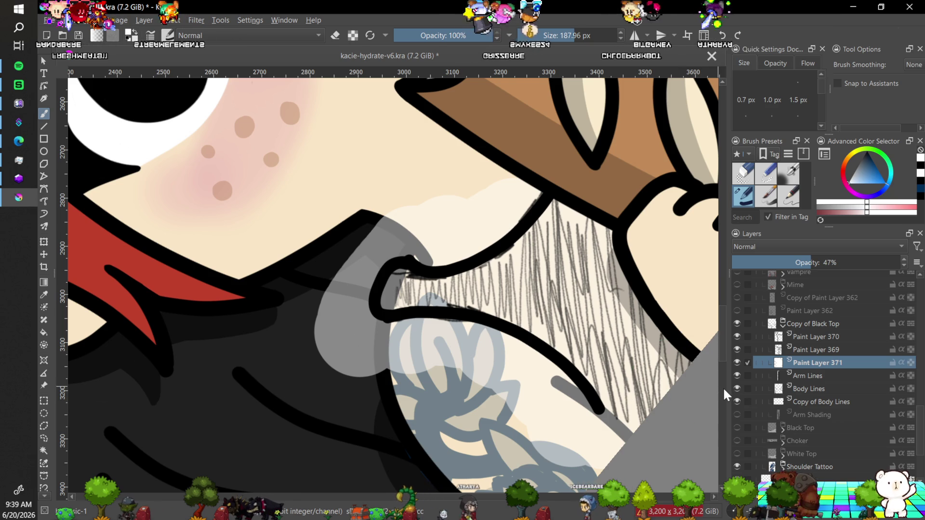
key("plus")
key("plus")
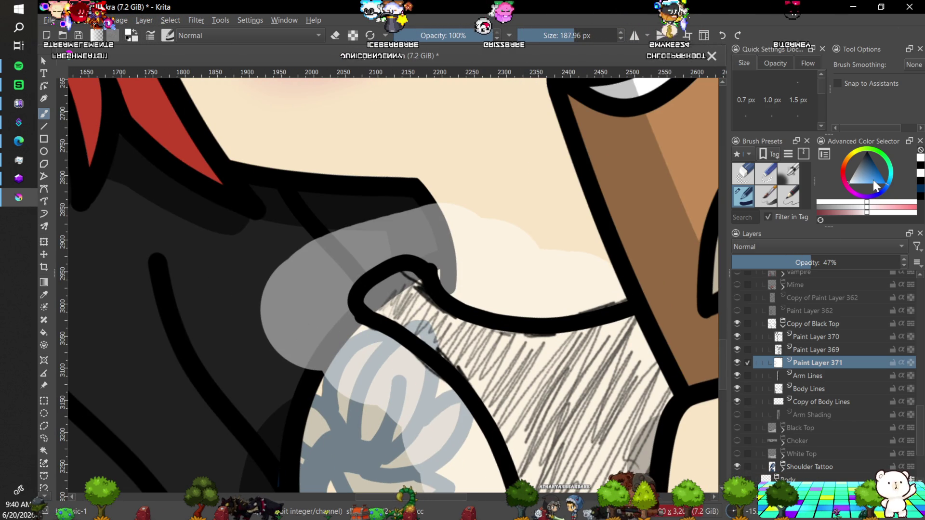
Inspect Paint Layers 369 and 370 near the arm outline, then add Paint Layer 372.
left_click(805, 348)
left_click(737, 348)
left_click(737, 348)
left_click(807, 338)
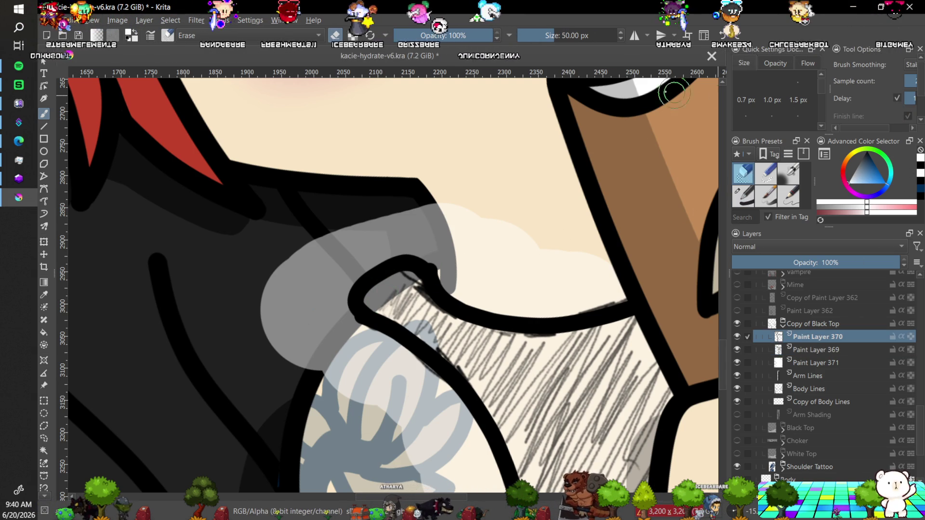
key("plus")
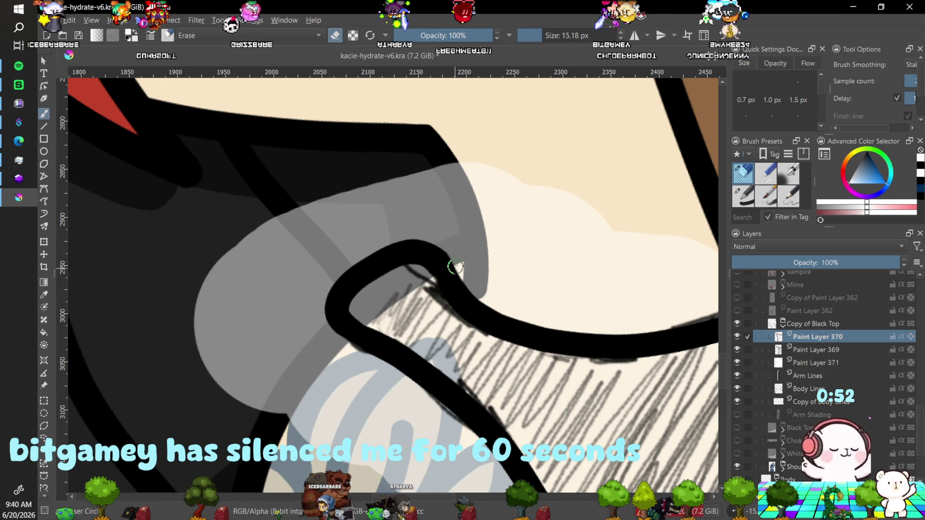
scroll(468, 273, "down", 3)
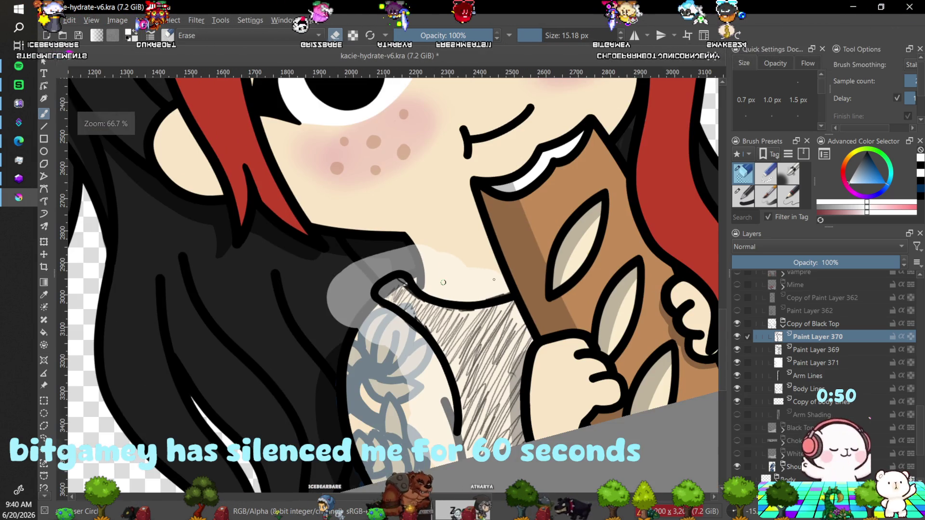
key("1")
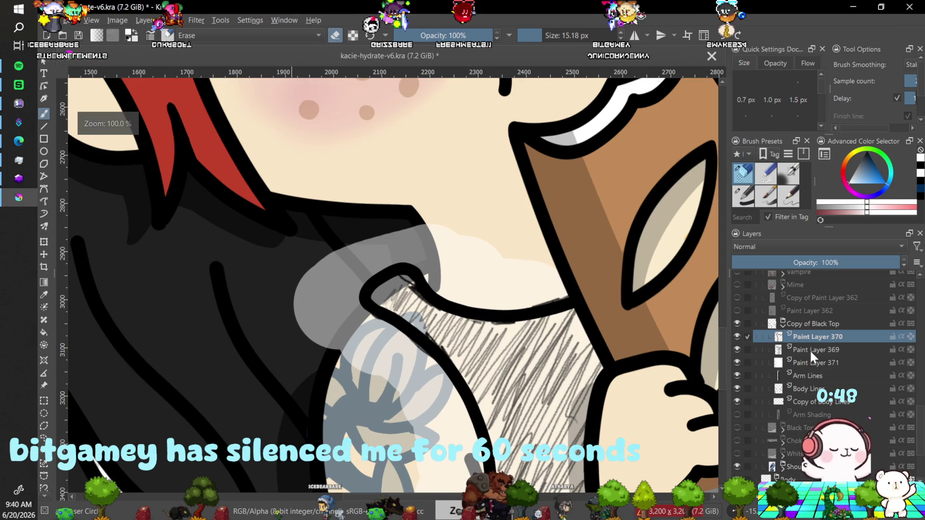
left_click(817, 351)
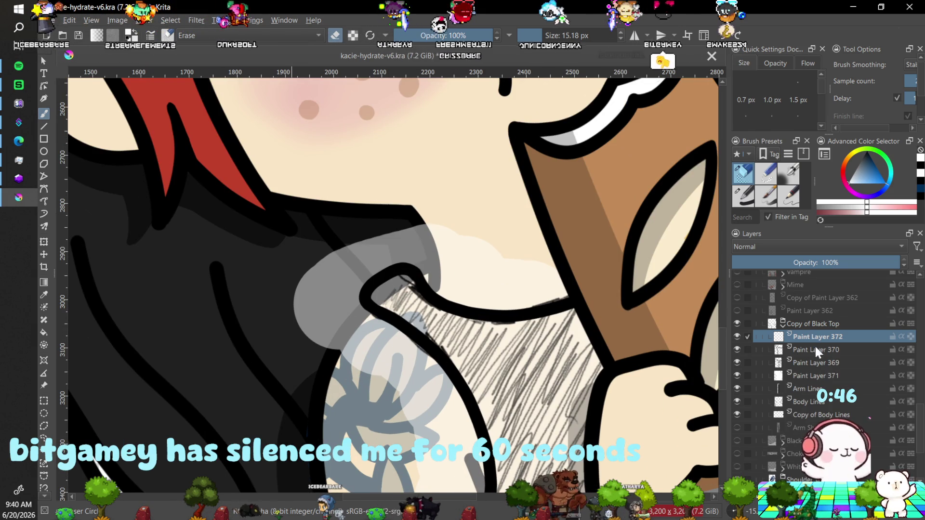
Place the new layer below Paint Layer 370 and fill the outline tip with a 39 px white pencil.
key("Insert")
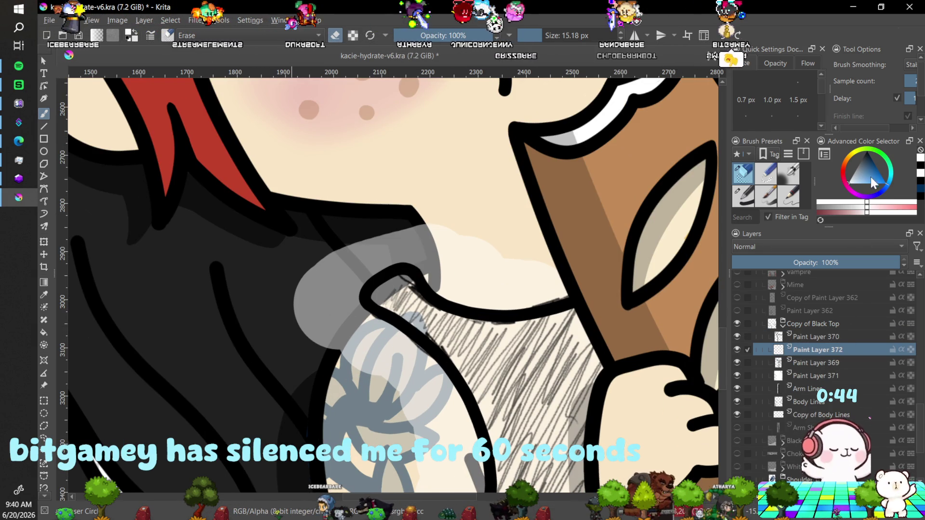
left_click(737, 200)
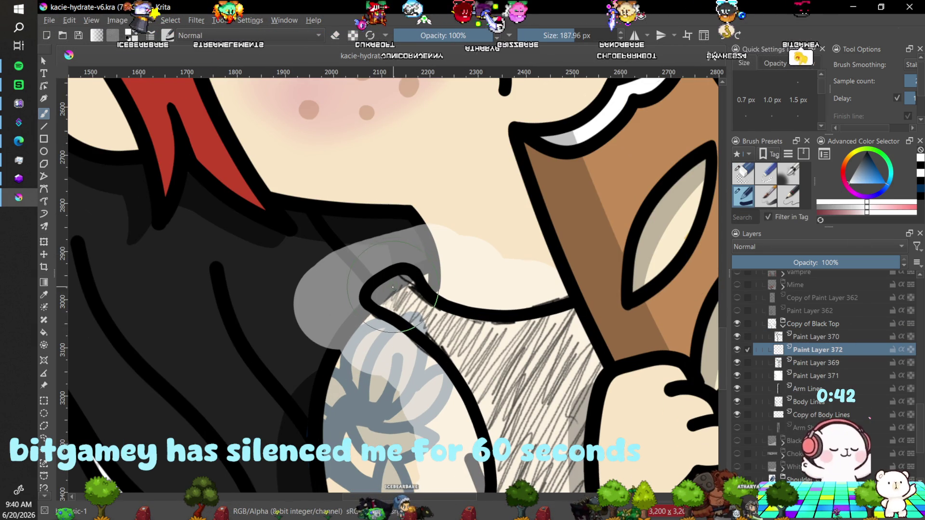
left_click(552, 35)
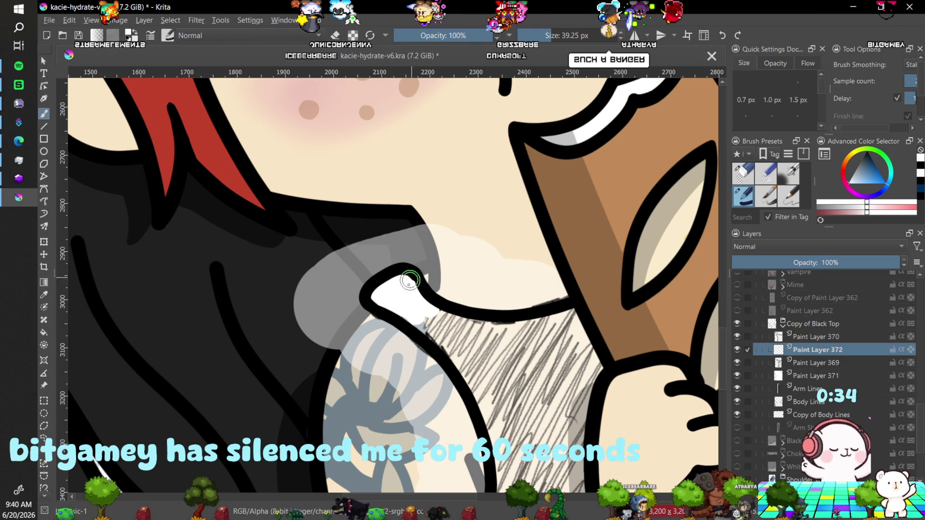
mouse_move(400, 282)
left_mouse_down()
mouse_move(404, 316)
mouse_move(501, 485)
left_mouse_up()
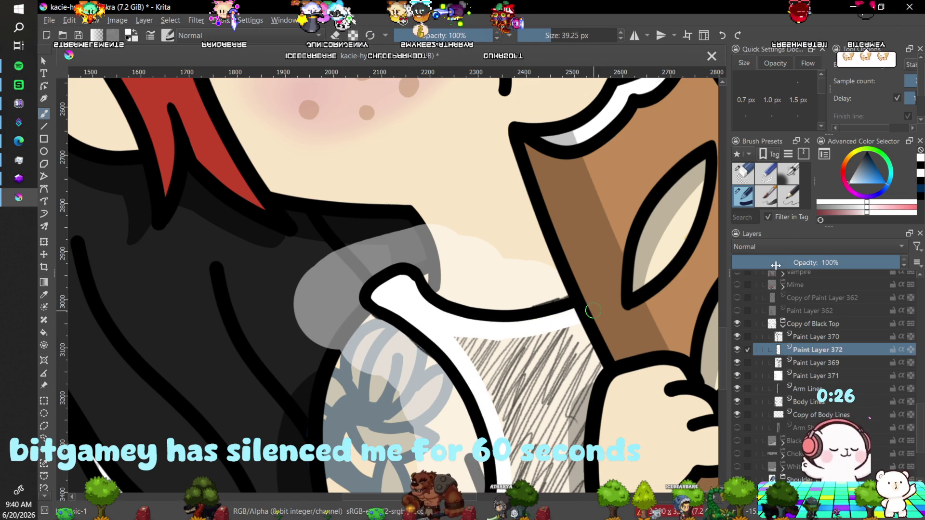
Paint white over the remaining grey hatching along the arm edge down to the bottom.
left_click(909, 66)
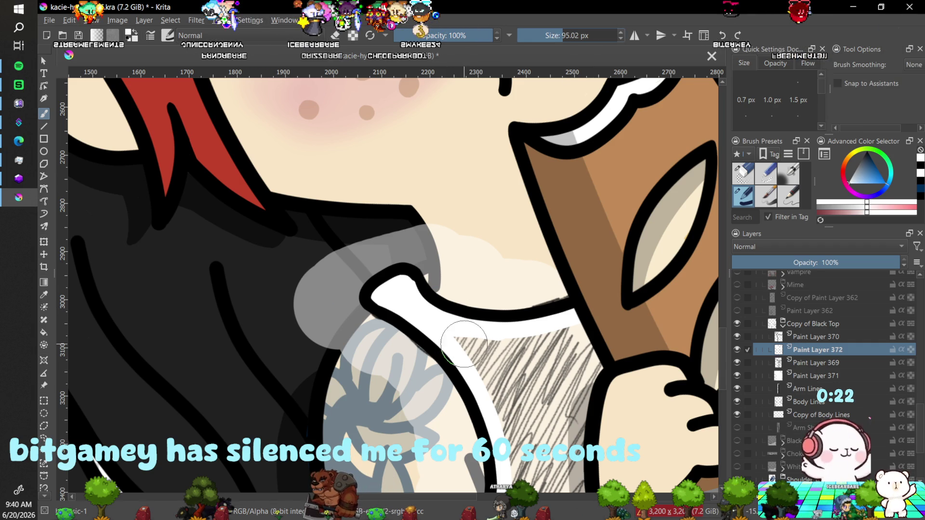
left_click_drag(478, 355, 519, 439)
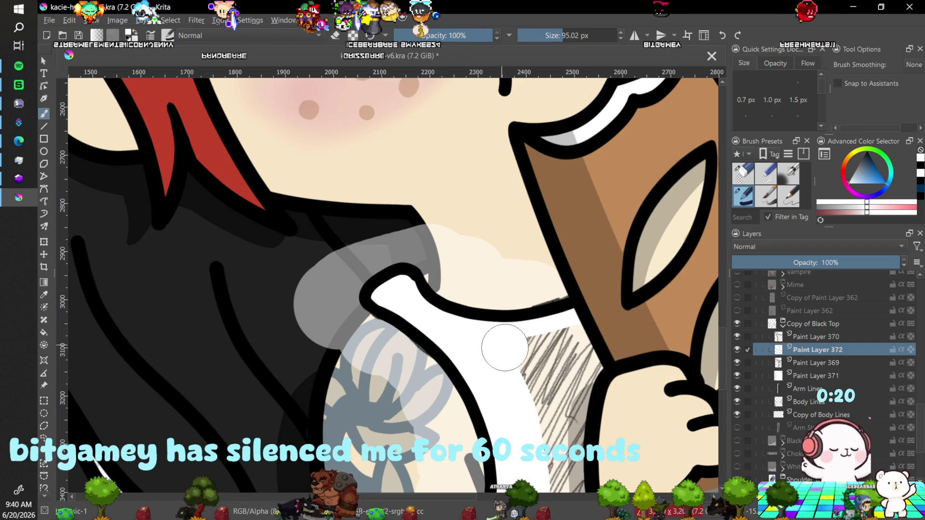
left_click_drag(501, 345, 555, 501)
left_click_drag(534, 336, 574, 424)
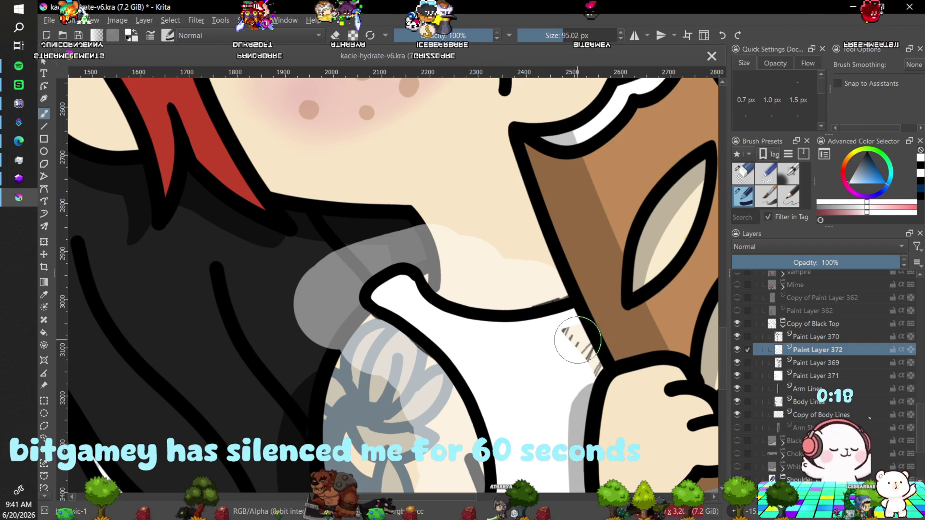
left_click_drag(582, 337, 607, 385)
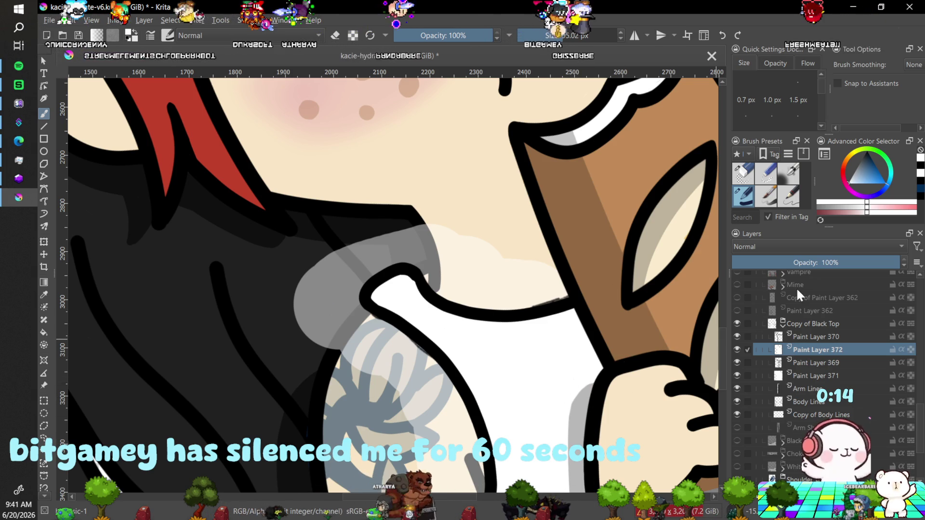
Switch the painting colour to black with Stabilizer brush smoothing.
key("plus")
key("plus")
key("plus")
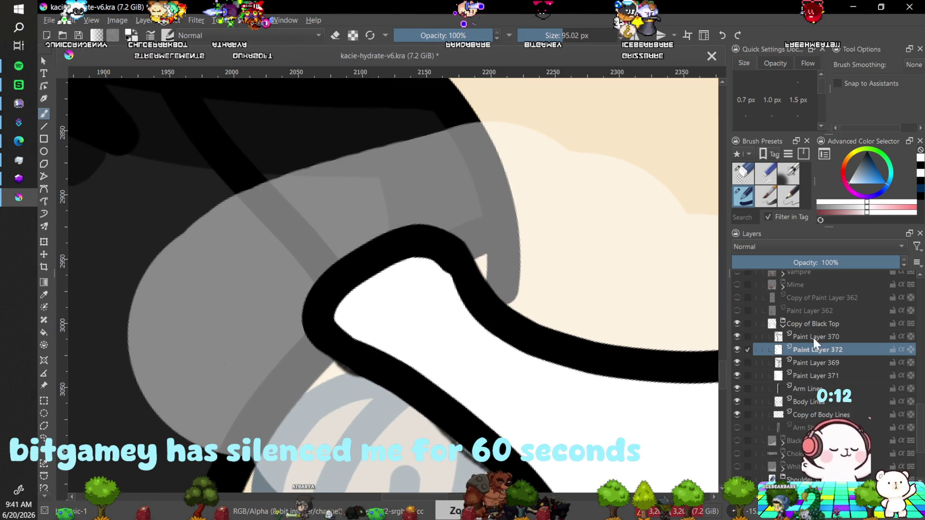
key("x")
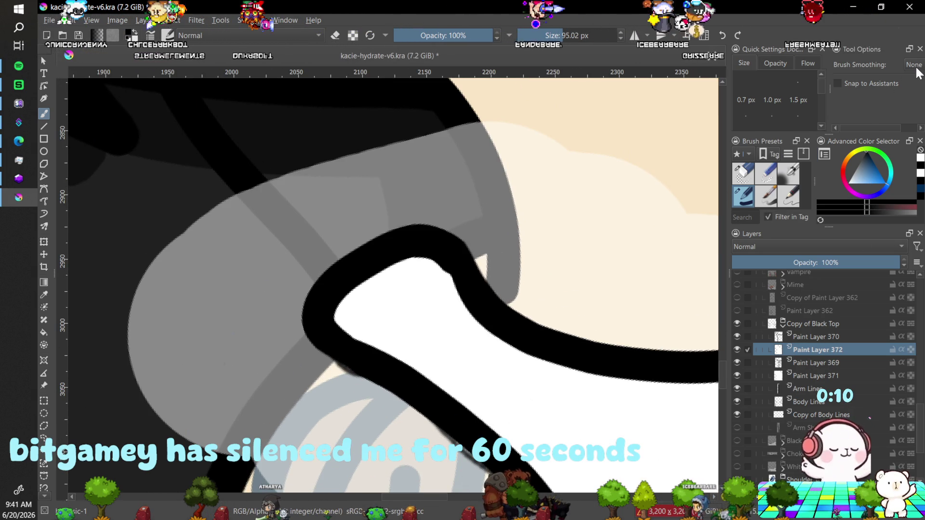
left_click(899, 104)
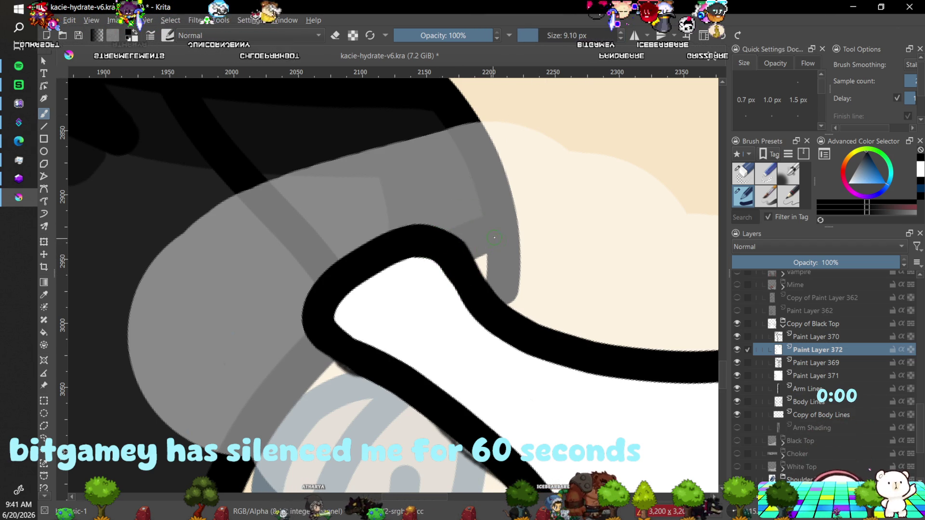
key("minus")
key("minus")
key("minus")
key("minus")
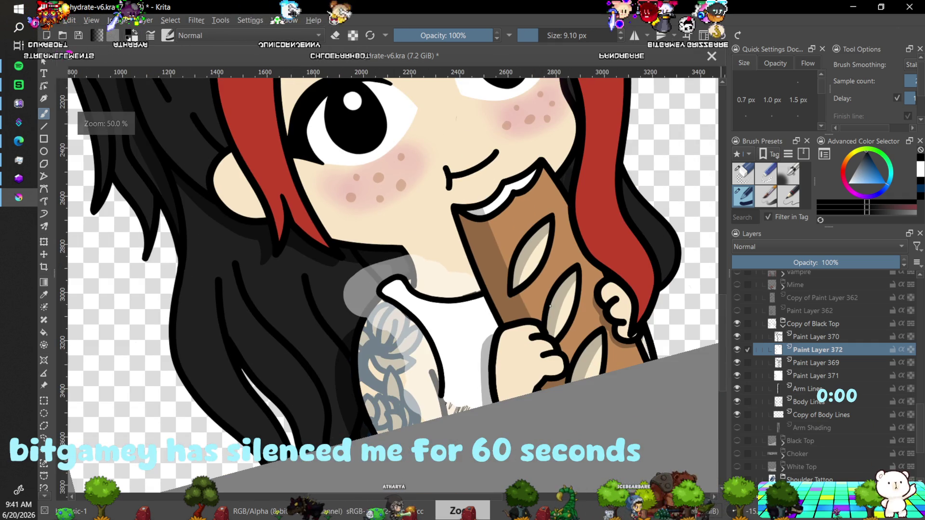
Delete Paint Layer 371, then undo to restore it unchanged.
left_click(803, 376)
key("shift+Delete")
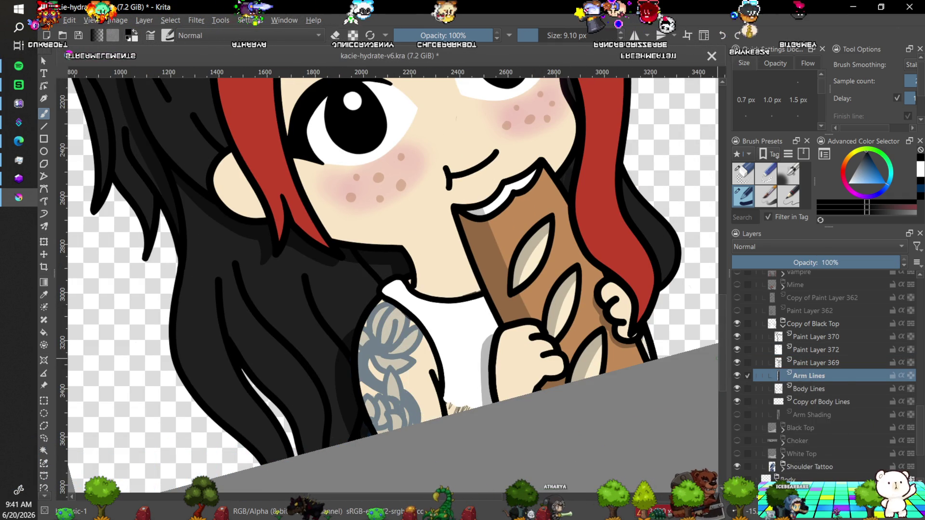
key("plus")
key("plus")
key("plus")
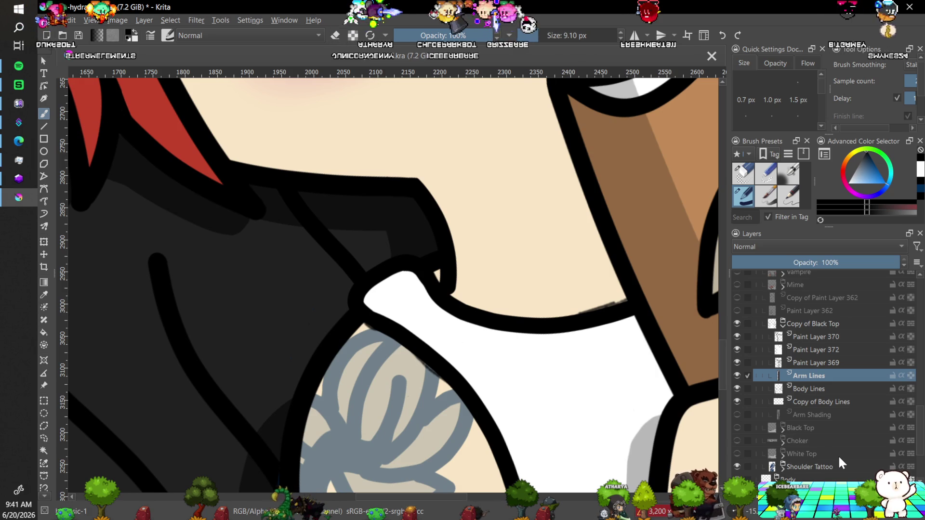
key("ctrl+z")
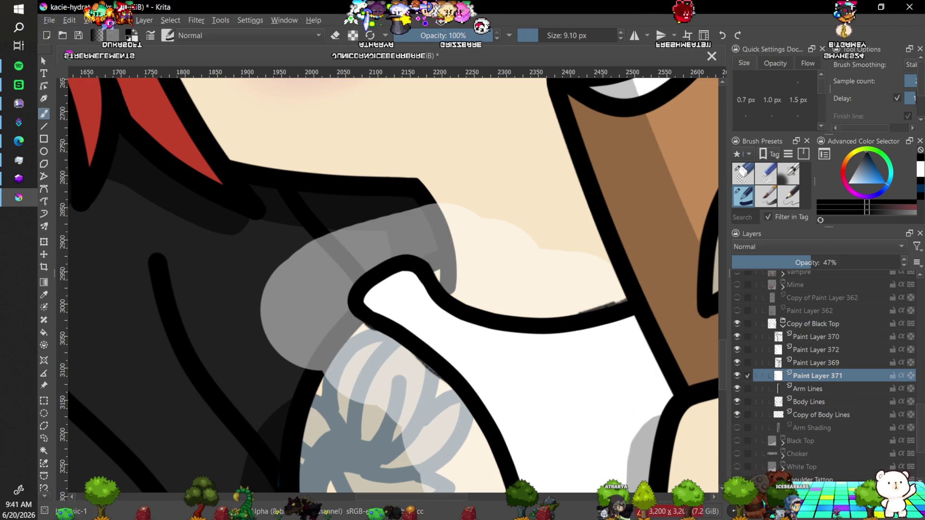
Erase the pointed outline tip on Paint Layer 370, then select a pencil preset and Paint Layer 369.
key("ctrl+bracketright")
key("ctrl+bracketright")
key("ctrl+bracketright")
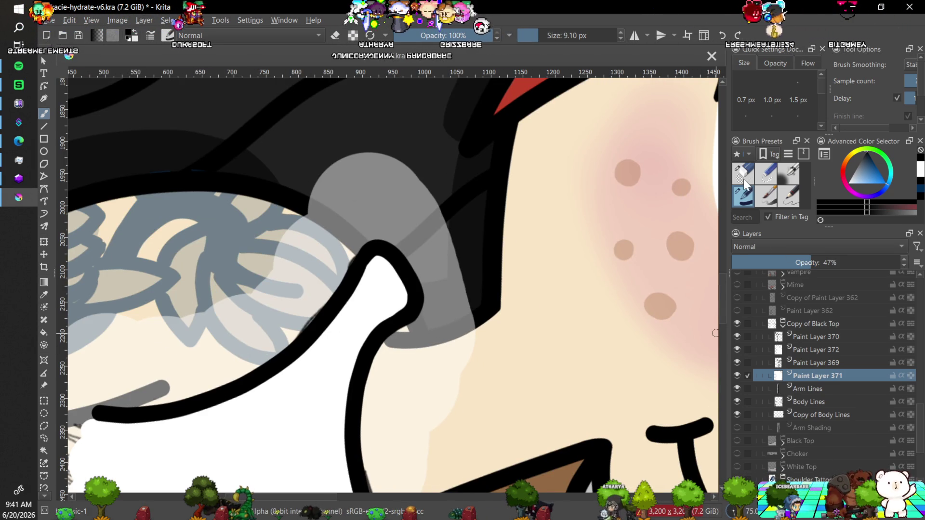
key("e")
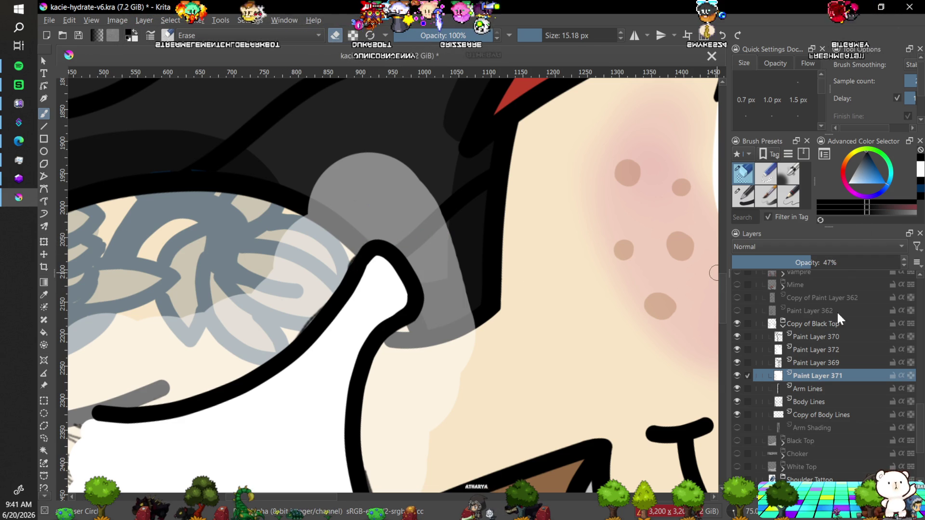
left_click(805, 337)
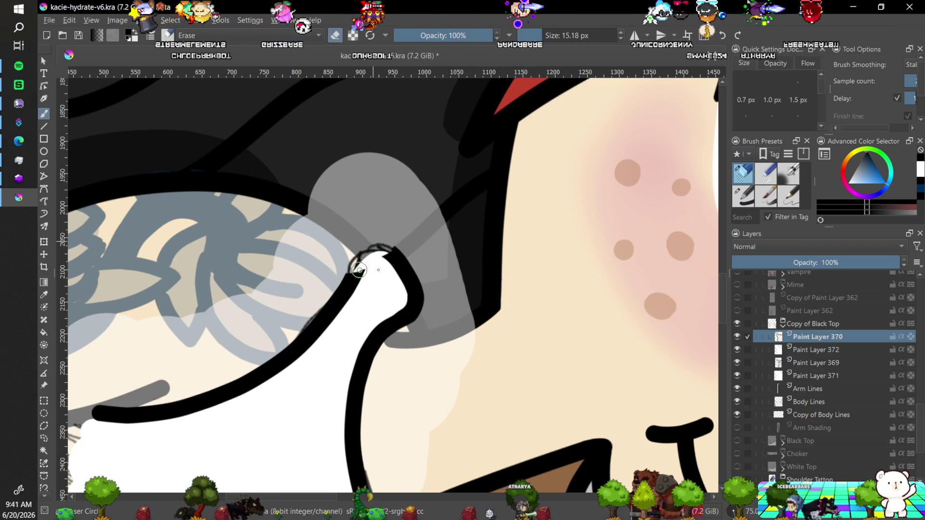
mouse_move(353, 272)
left_mouse_down()
mouse_move(371, 254)
mouse_move(386, 256)
left_mouse_up()
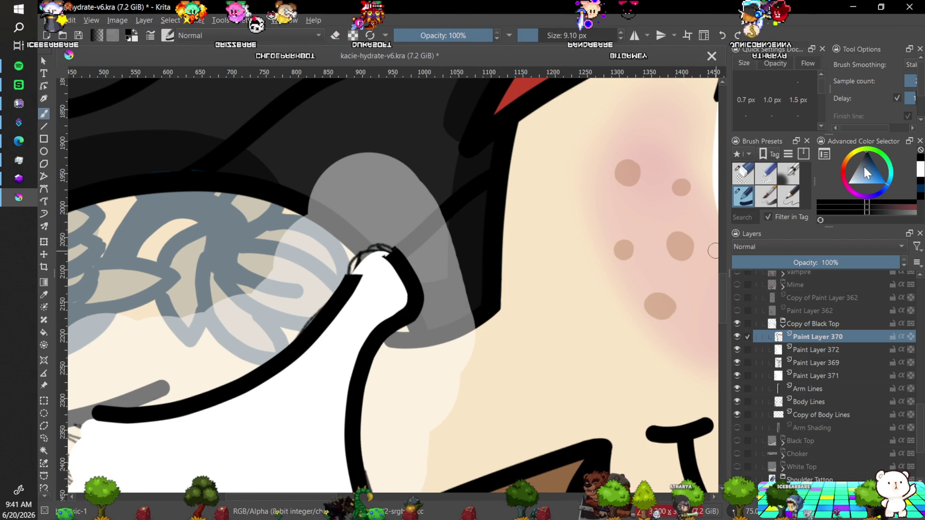
left_click(793, 198)
left_click(803, 363)
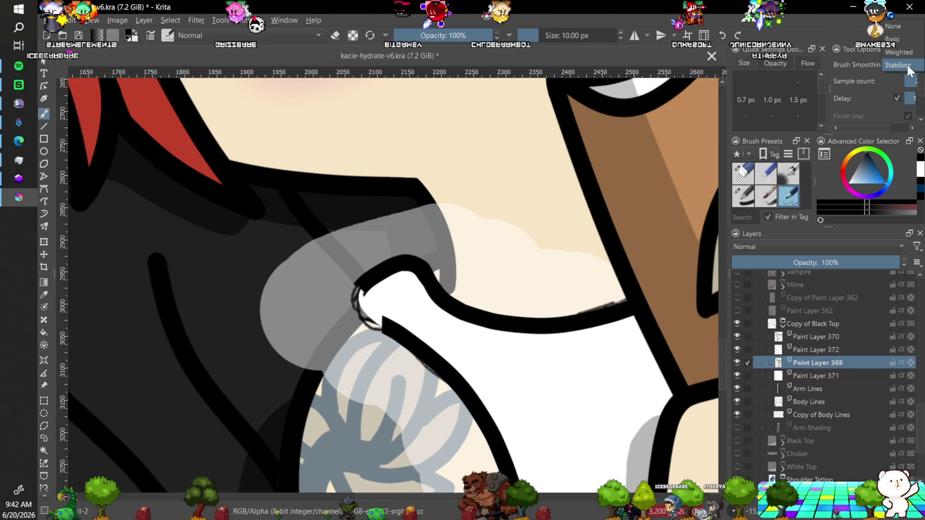
With smoothing off, sketch short strokes along the outline tip, rotating the view 45°.
left_click(906, 65)
left_click(894, 27)
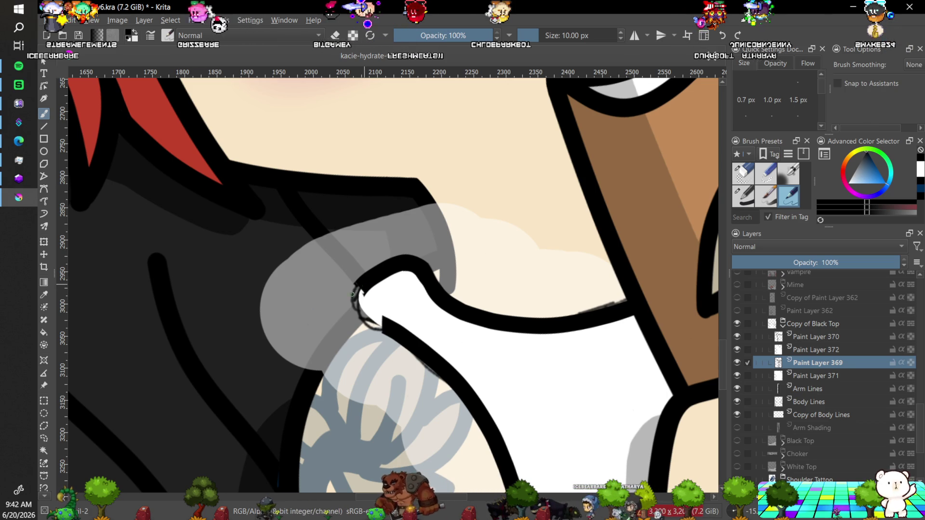
left_click_drag(357, 285, 344, 318)
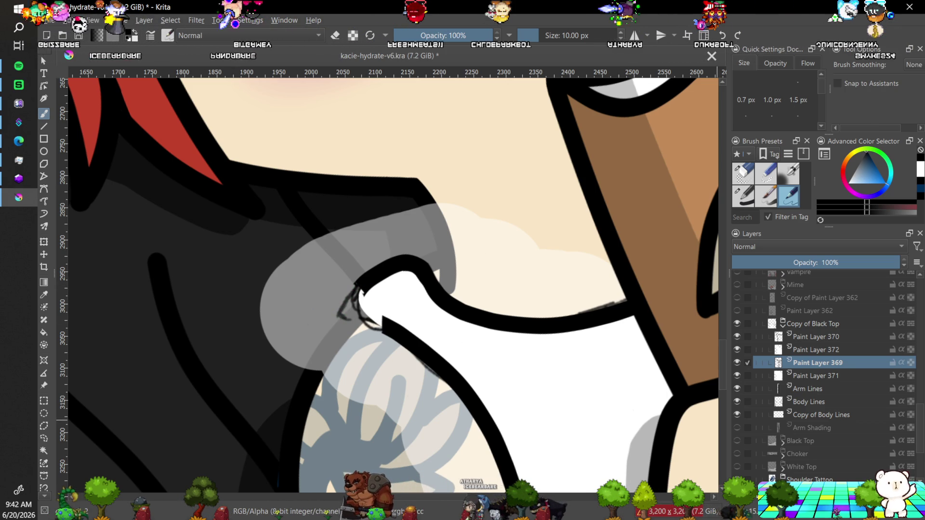
key("5")
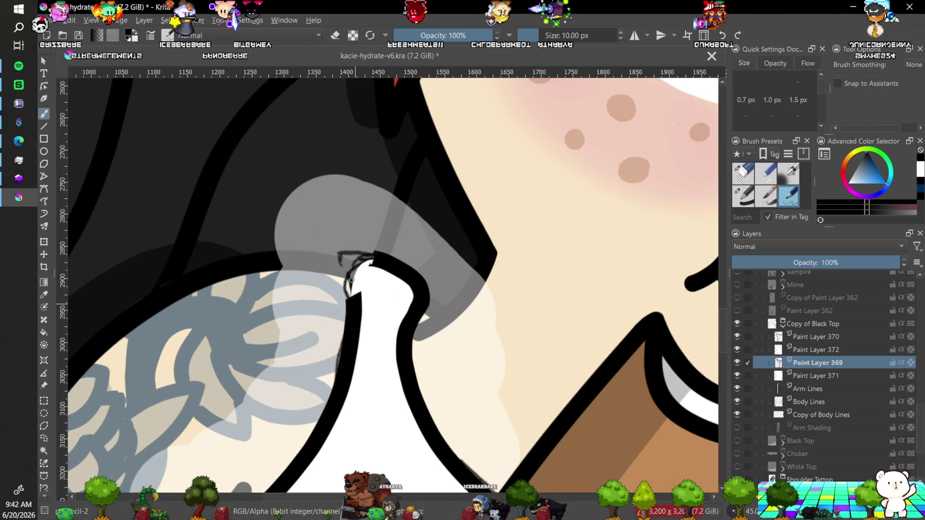
left_click_drag(337, 254, 374, 254)
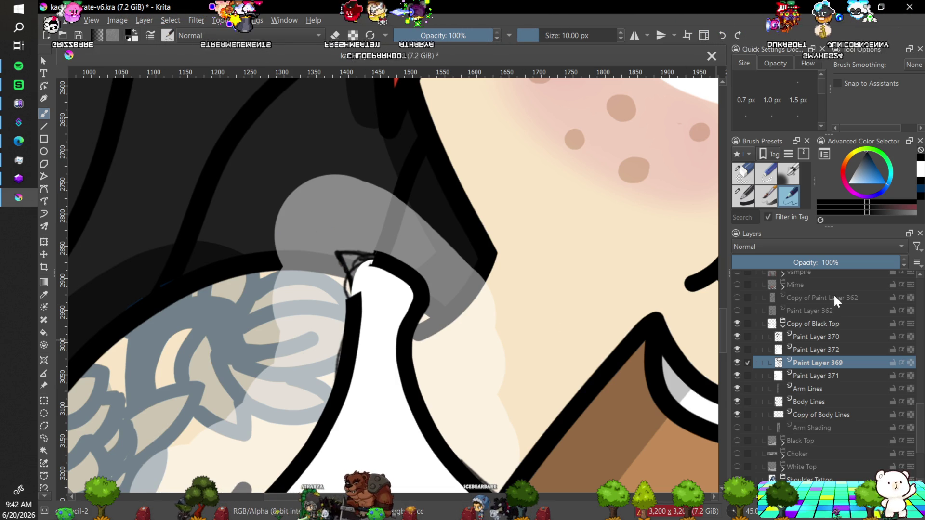
Thicken the tip's left side on Paint Layer 370 using the dark pencil at about 24 px.
left_click(748, 204)
left_click(913, 64)
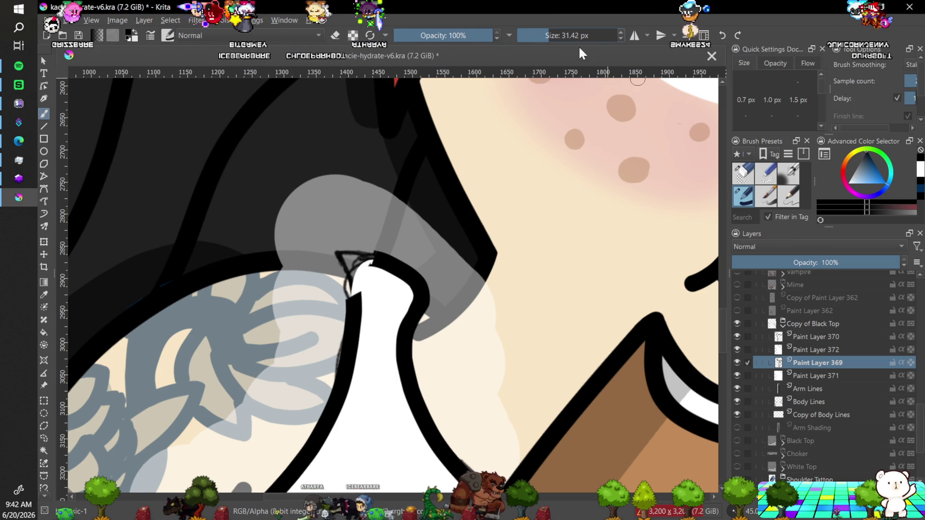
left_click(620, 38)
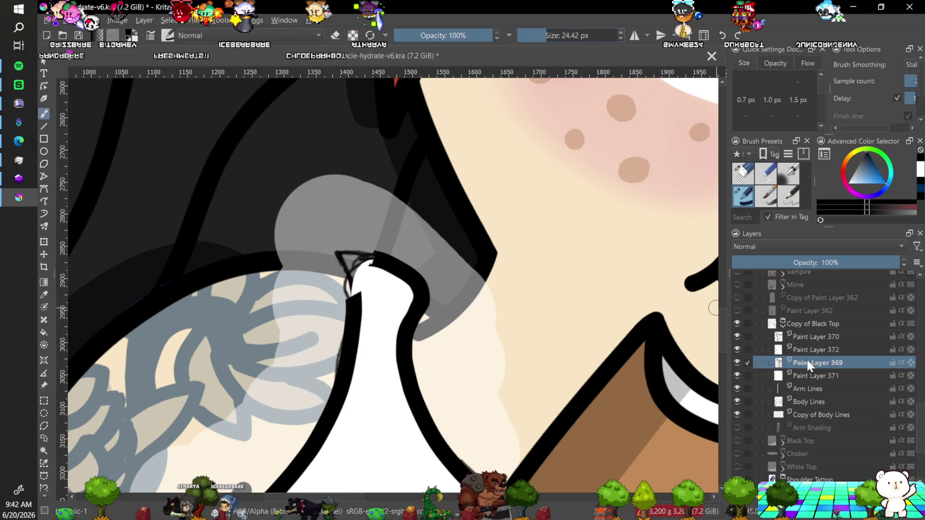
left_click(810, 336)
left_click(738, 337)
left_click(738, 336)
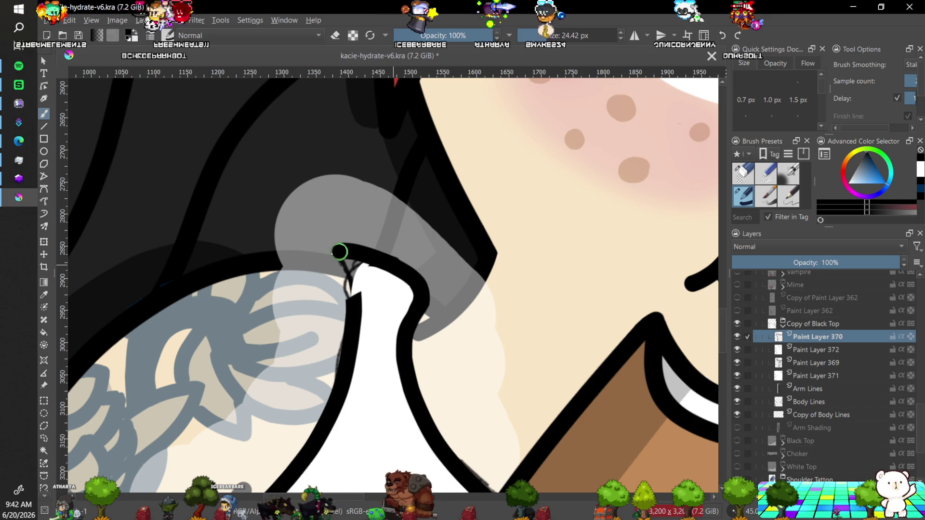
mouse_move(341, 252)
left_mouse_down()
mouse_move(351, 295)
mouse_move(368, 310)
left_mouse_up()
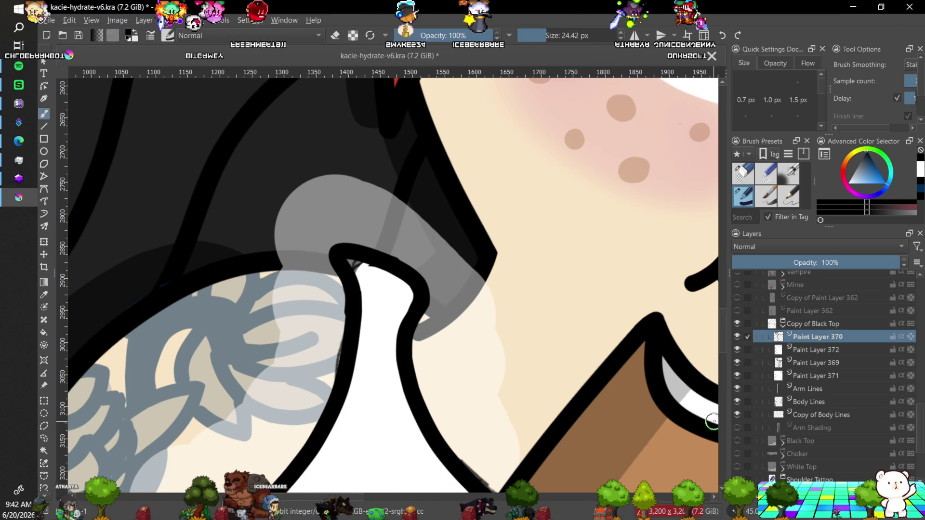
Select Paint Layer 369 and set the eraser to a fine 4.12 px size.
key("m")
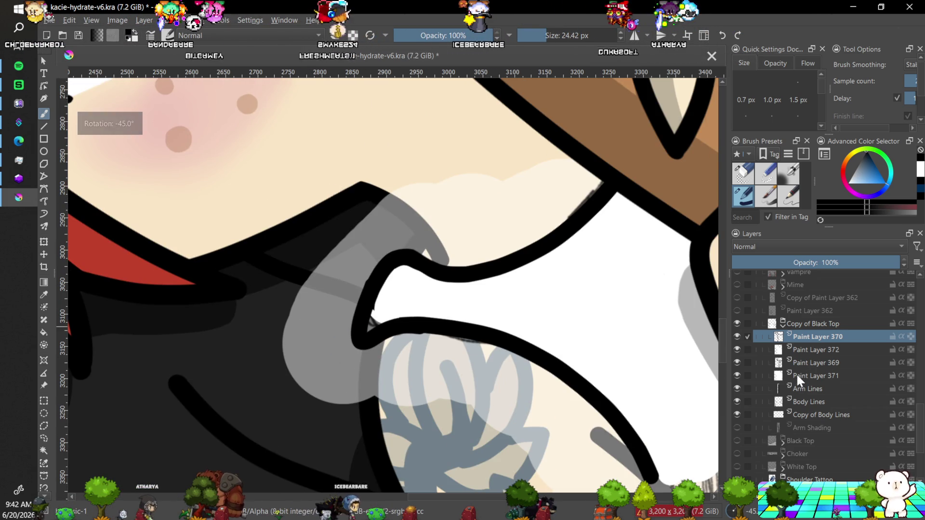
left_click(805, 364)
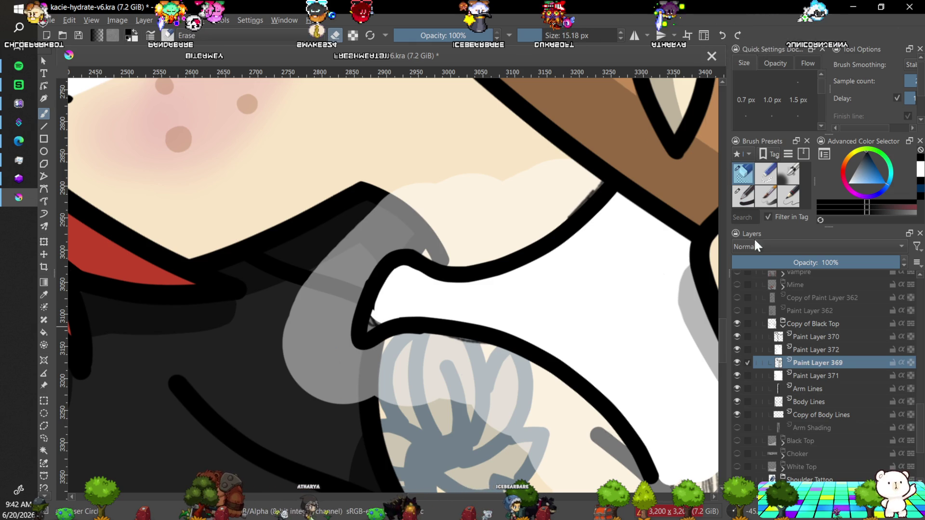
scroll(424, 286, "up", 6)
left_click(533, 37)
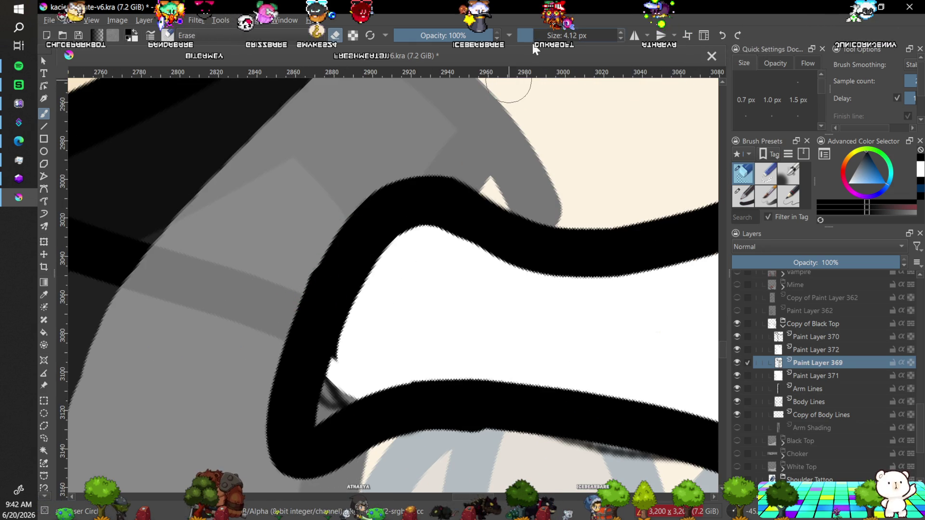
Try the pop-up palette twice, then return to editing Paint Layer 370.
right_click(290, 309)
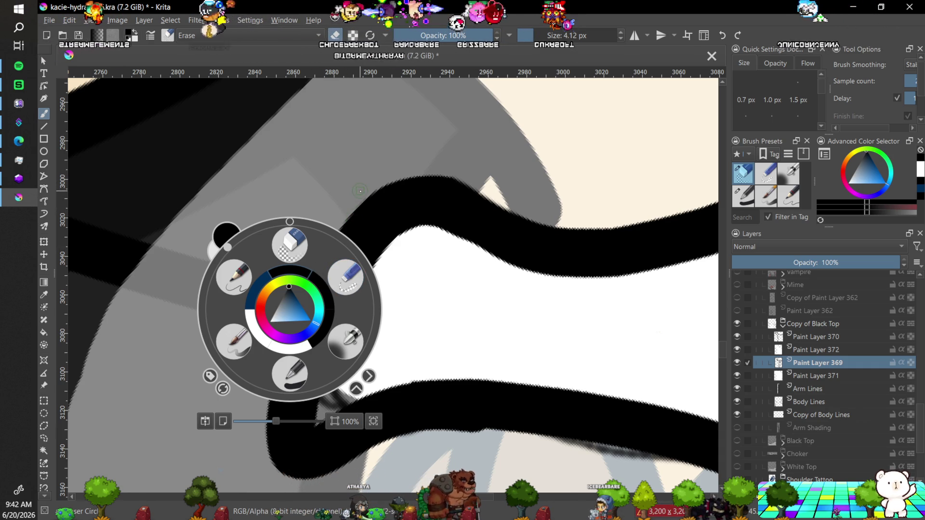
left_click(358, 193)
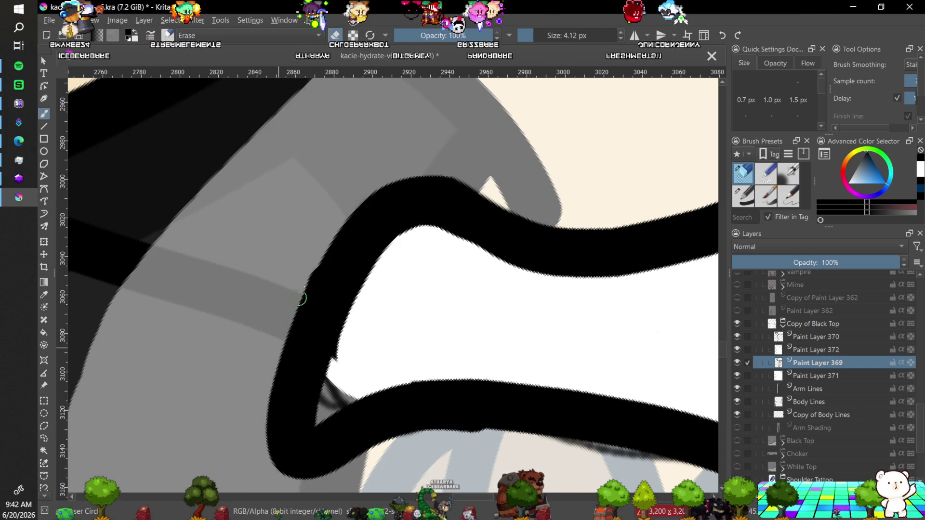
right_click(325, 252)
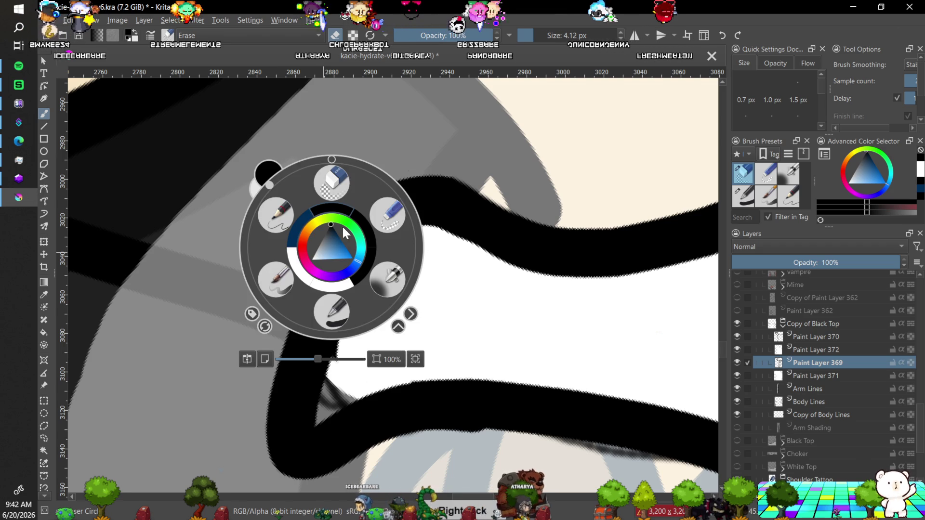
left_click(393, 138)
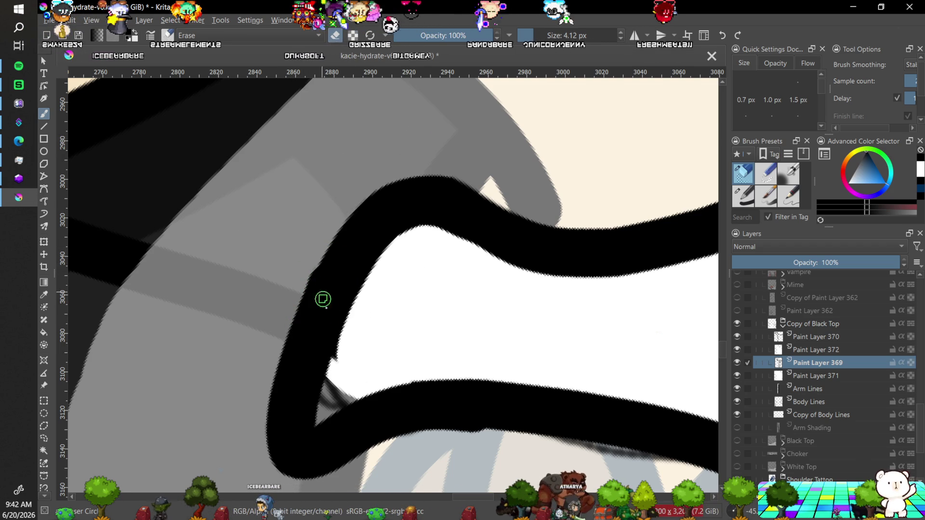
left_click(807, 335)
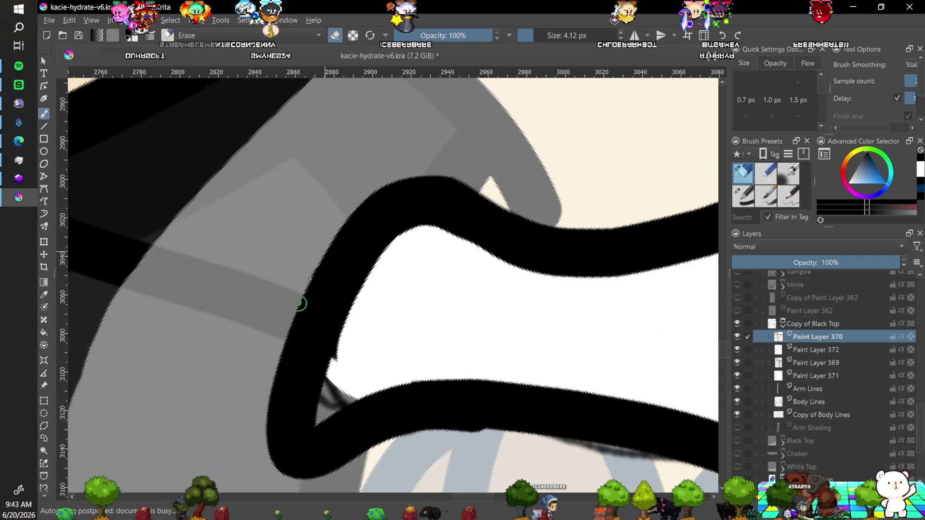
key("1")
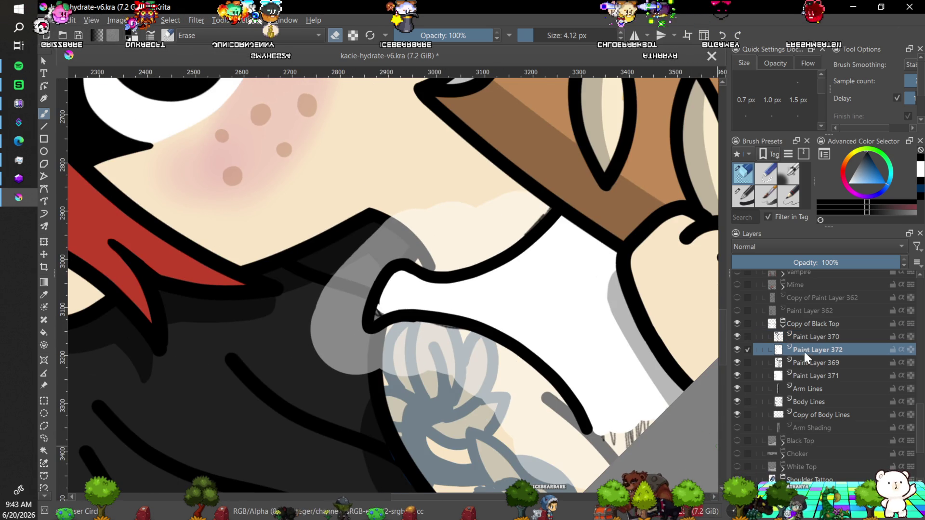
With the pen preset in white, paint the white shape's left tip out to its black outline.
left_click(743, 195)
key("x")
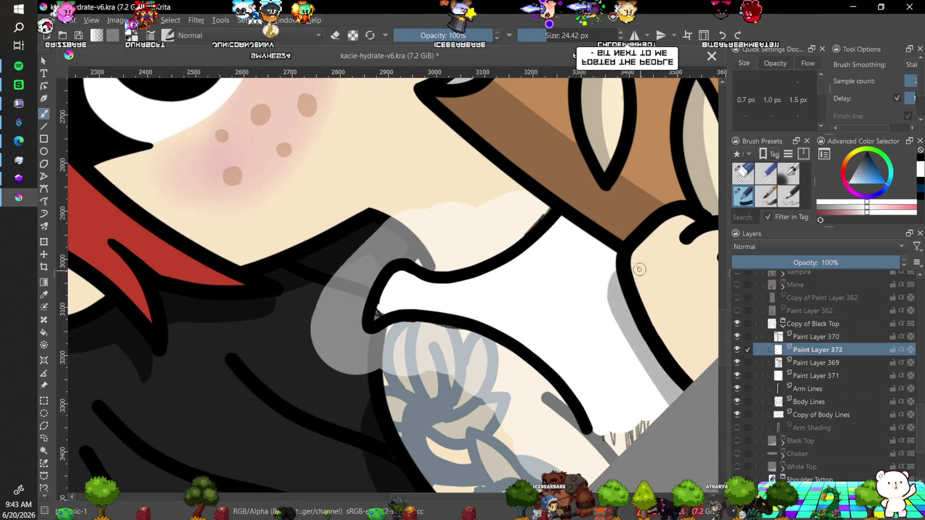
left_click_drag(378, 303, 379, 310)
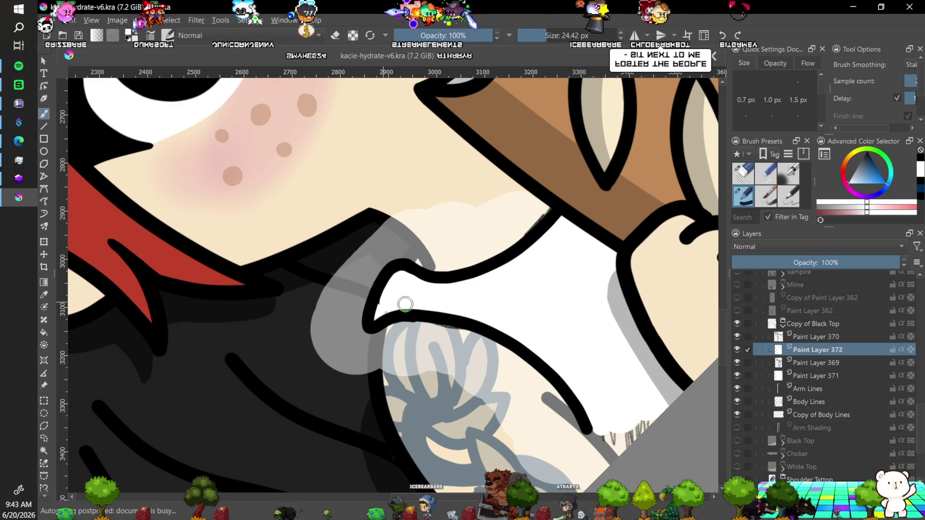
Switch back to the fine eraser on Paint Layer 370, zoomed in on the mouth corner.
key("plus")
key("plus")
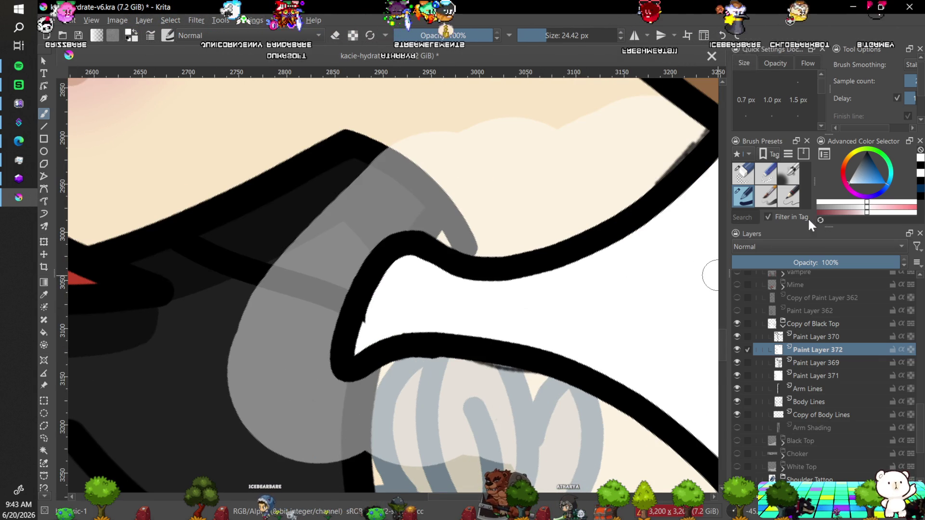
left_click(751, 176)
key("plus")
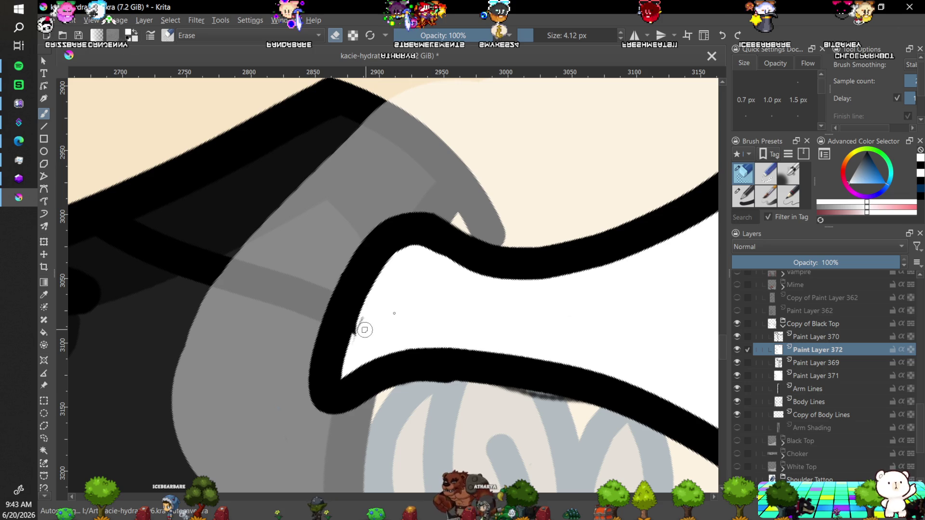
left_click(783, 337)
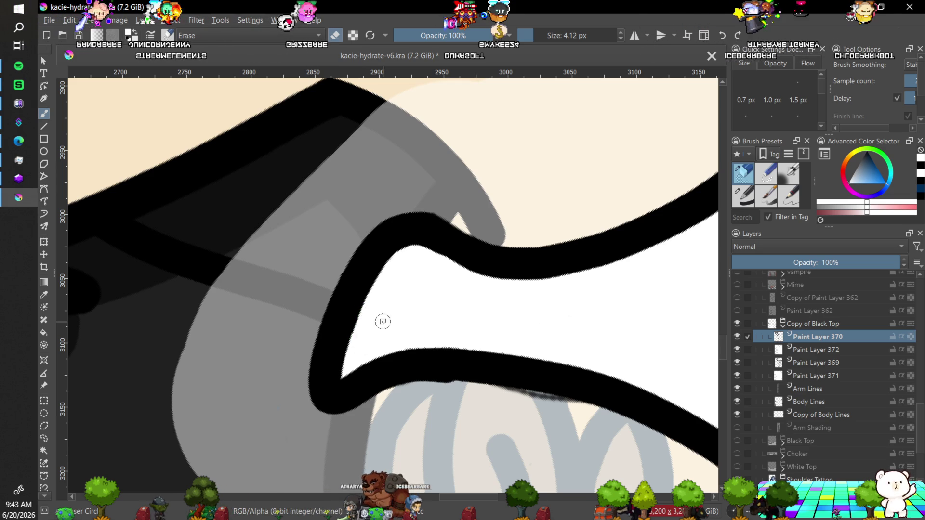
key("4")
key("minus")
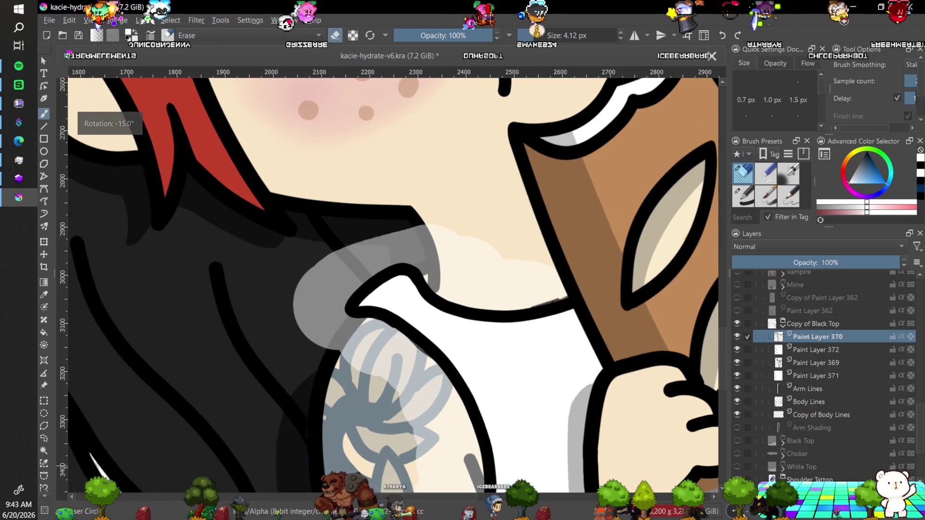
Compare with and without the semi-transparent Paint Layer 371 over the tattoo, then delete it.
key("6")
key("minus")
key("minus")
key("minus")
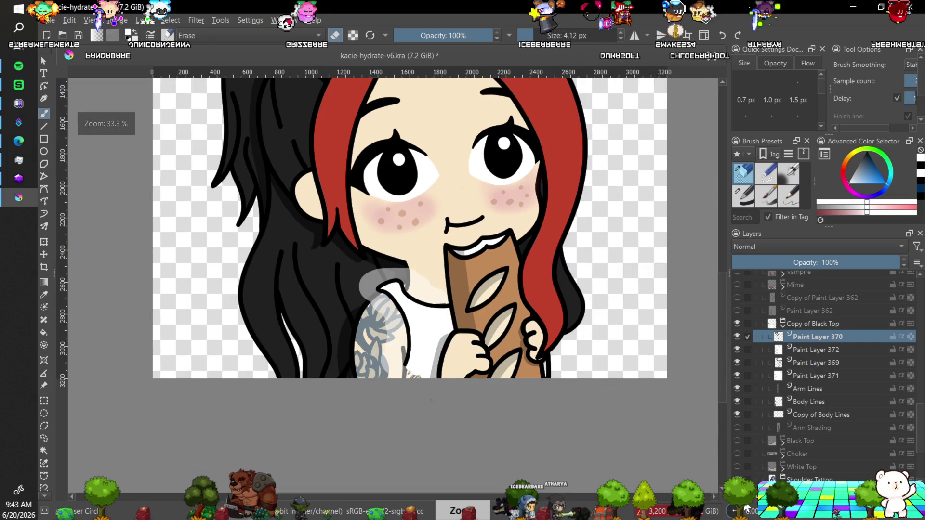
key("minus")
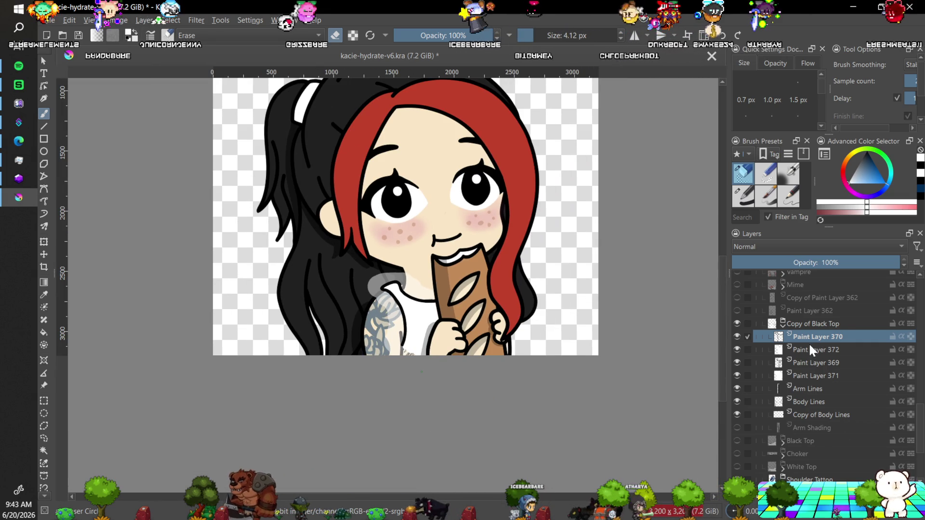
left_click(778, 377)
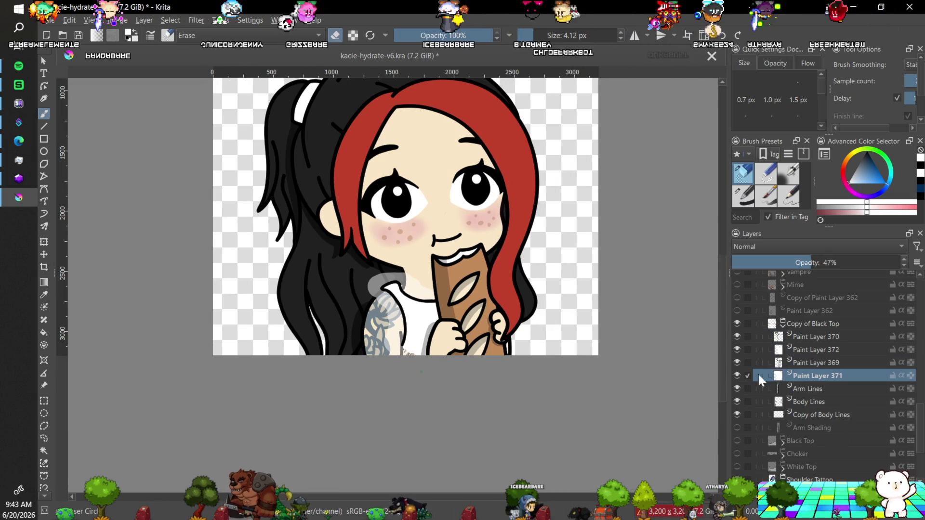
left_click(736, 375)
left_click(736, 375)
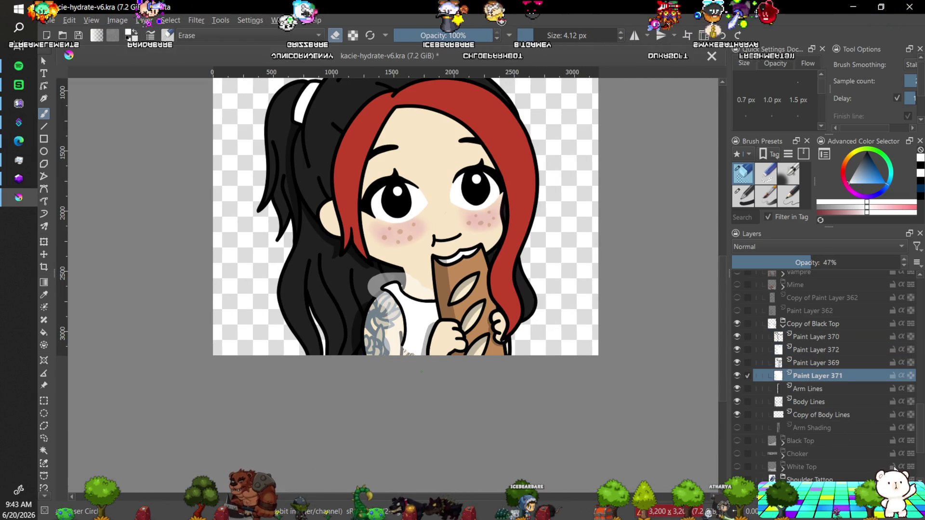
key("shift+Delete")
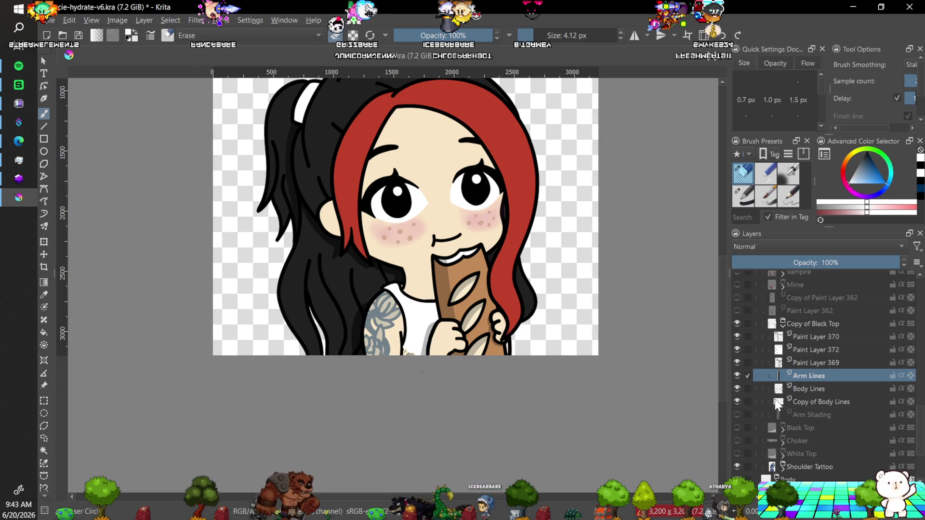
Check Paint Layer 372's content and move it below Body Lines.
key("minus")
key("plus")
key("plus")
key("plus")
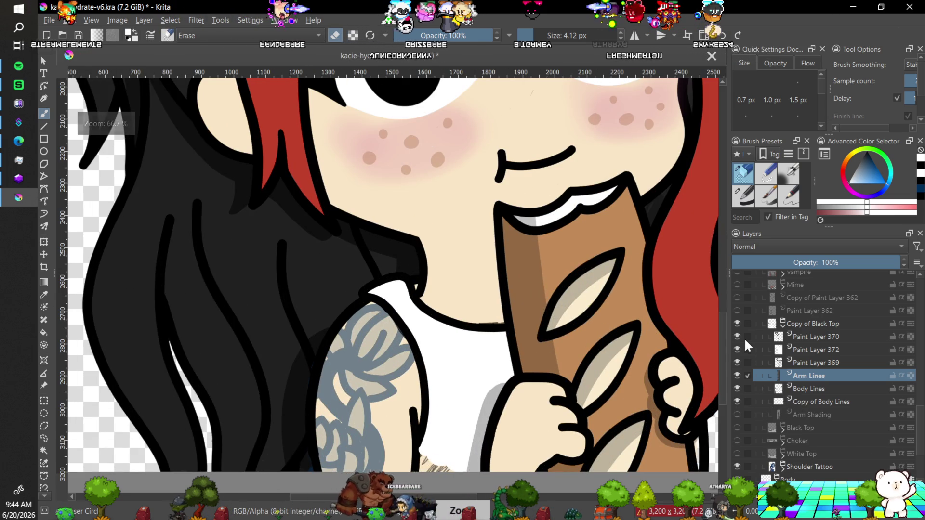
key("plus")
key("plus")
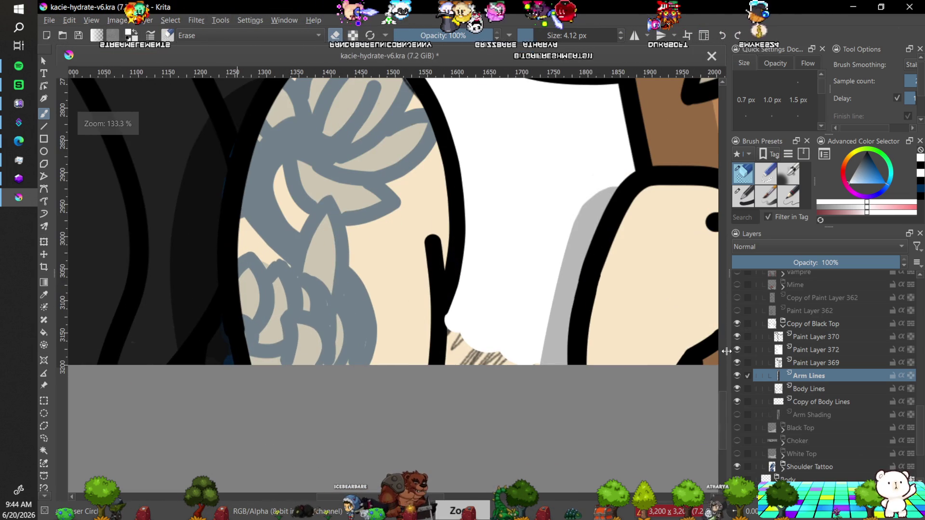
left_click(794, 350)
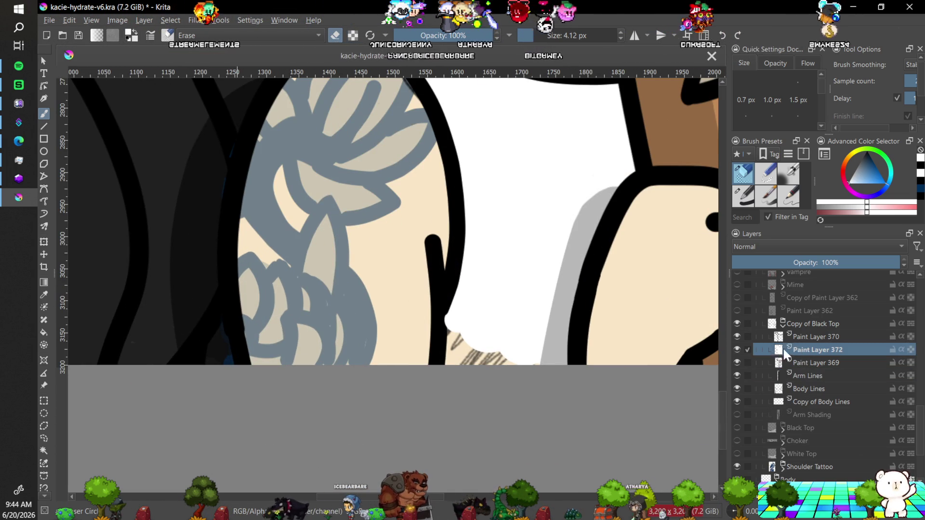
left_click(735, 348)
left_click(735, 349)
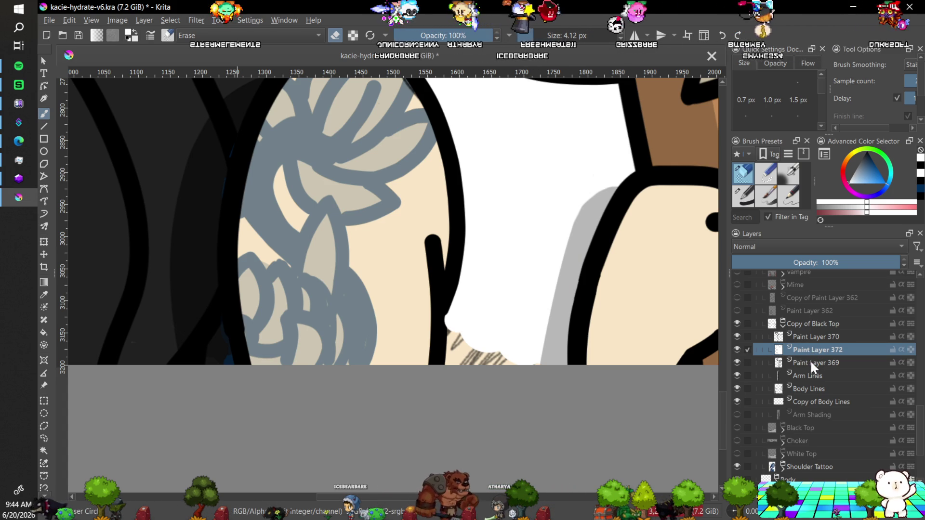
left_click_drag(813, 351, 835, 394)
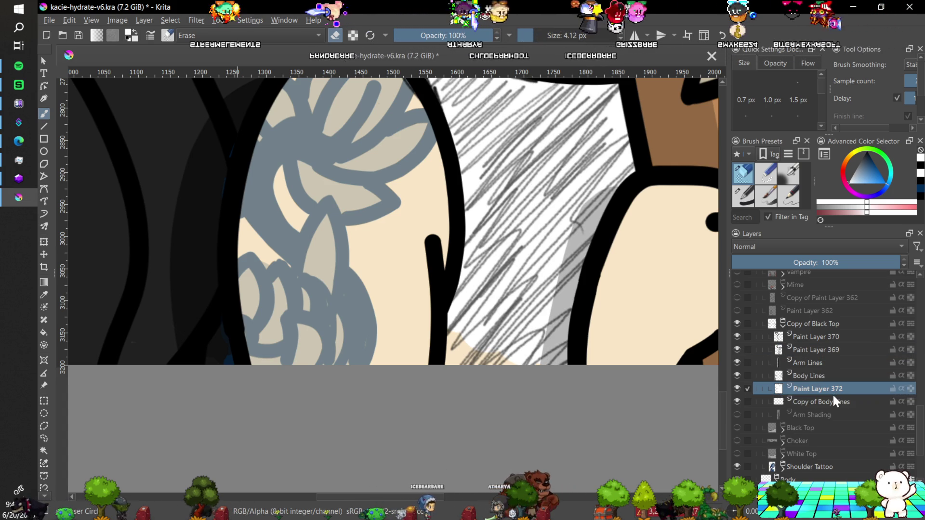
Compare Body Lines and Paint Layer 369, then delete Paint Layer 369 and its grey hatching.
left_click(751, 377)
left_click(737, 375)
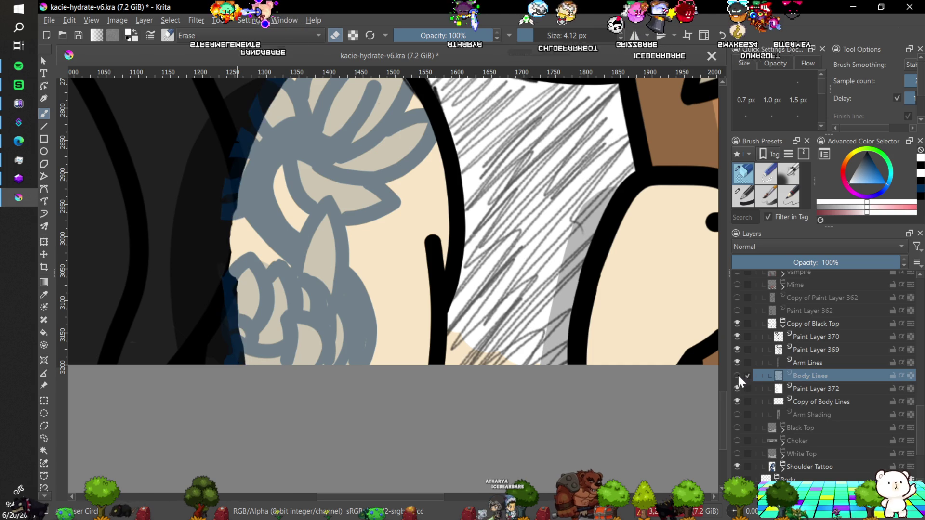
left_click(737, 375)
left_click(736, 348)
left_click(736, 346)
left_click(782, 350)
key("shift+Delete")
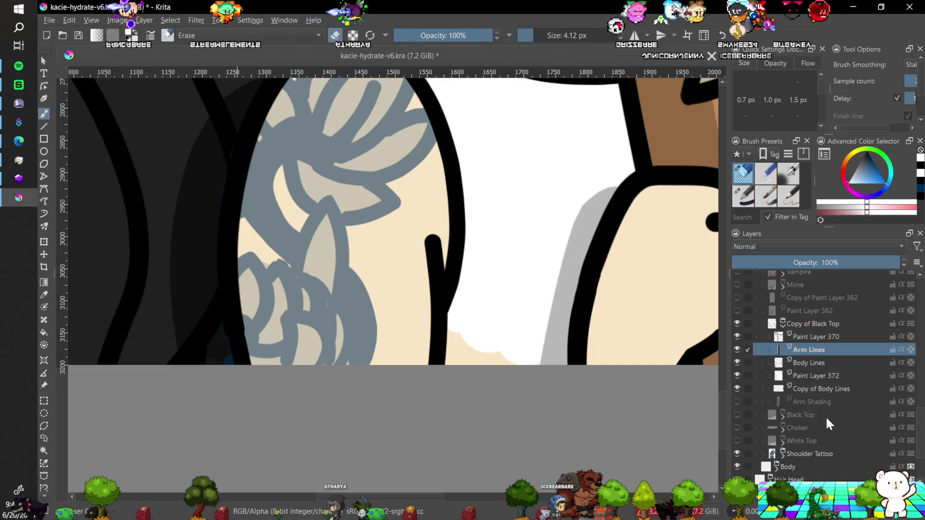
On Paint Layer 372, paint the beige gap at the white area's bottom white.
left_click(798, 375)
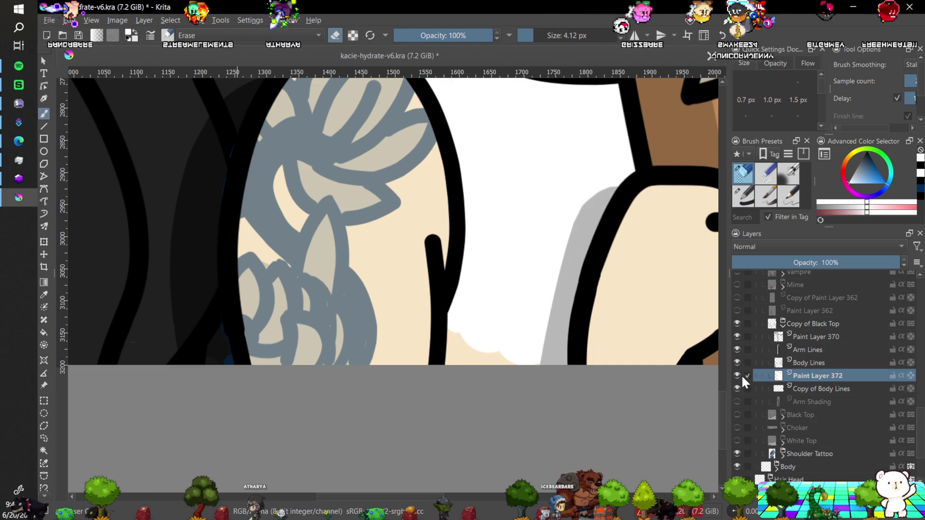
left_click(738, 375)
left_click(738, 375)
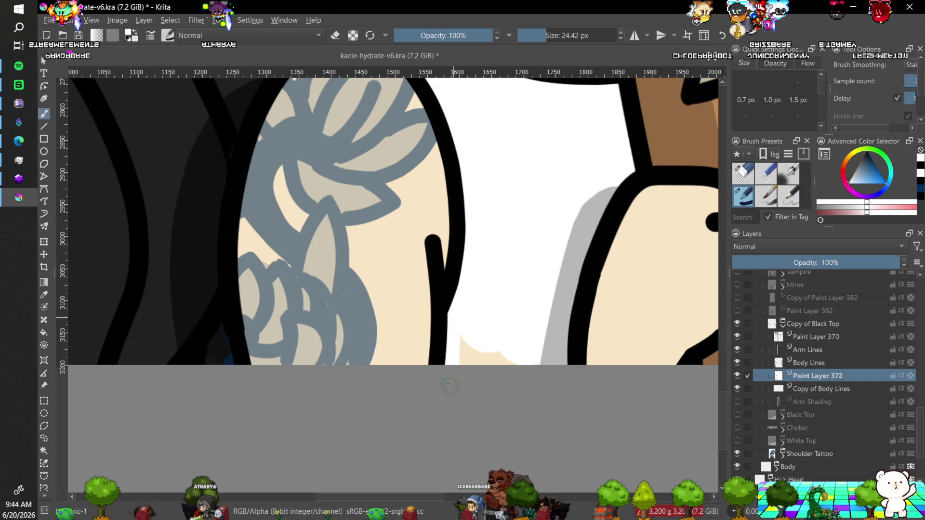
mouse_move(458, 321)
left_mouse_down()
mouse_move(499, 333)
mouse_move(503, 361)
left_mouse_up()
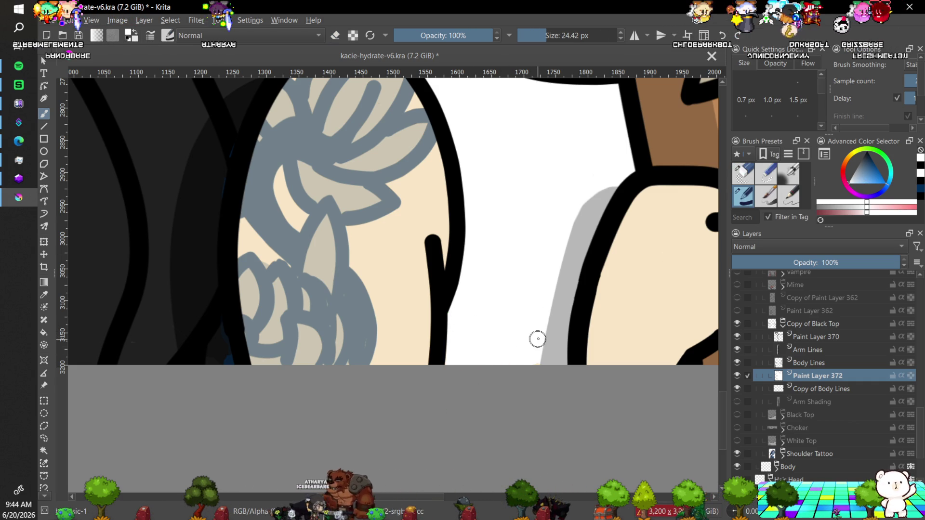
scroll(611, 382, "down", 7)
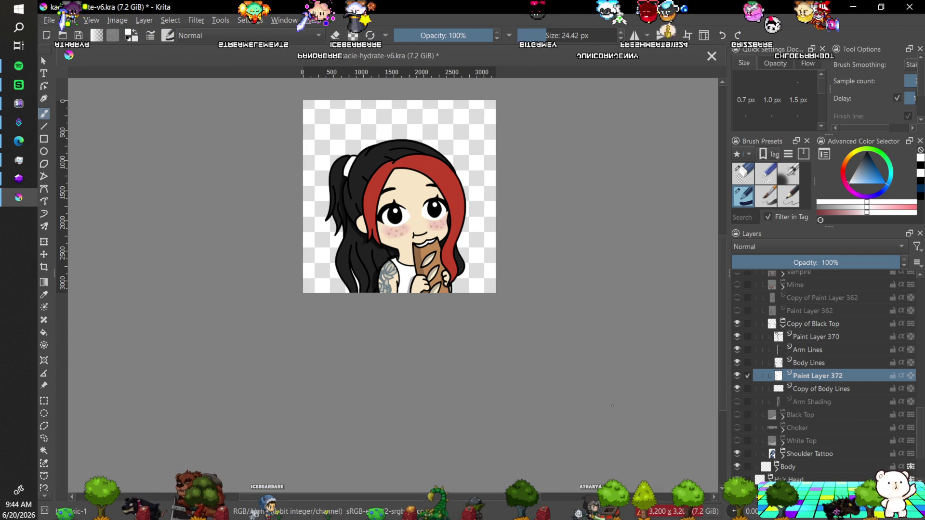
Rename the top's black outline layer, Paint Layer 370, to 'Tank Lines'.
key("plus")
key("minus")
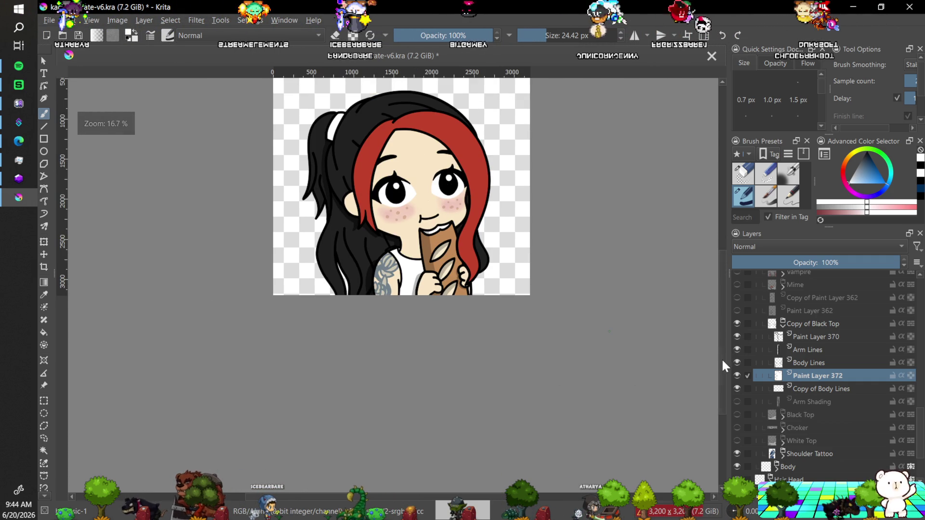
key("plus")
scroll(720, 346, "up", 3)
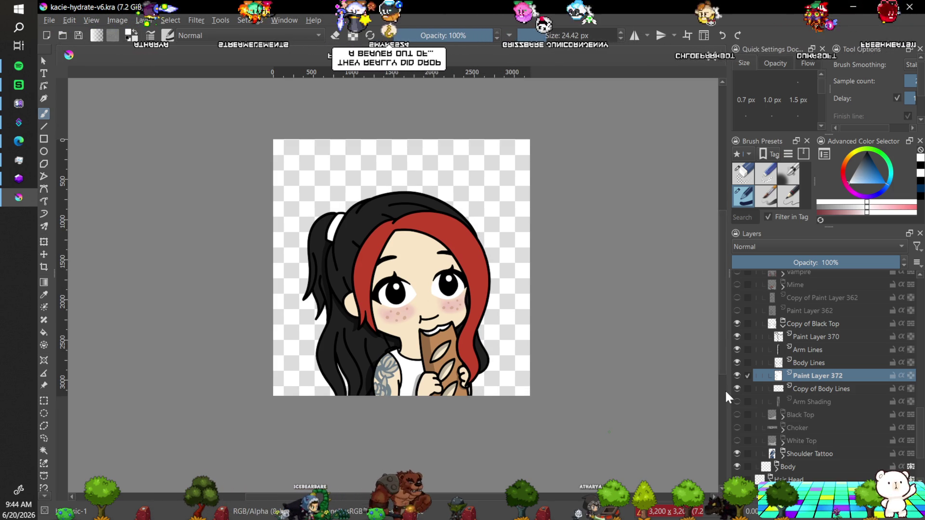
left_click(794, 363)
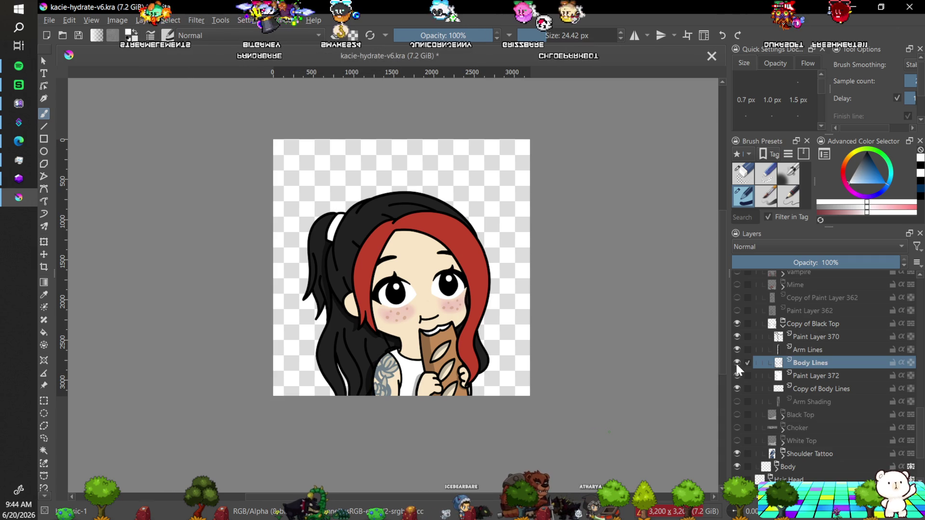
double_click(800, 337)
type("Ta")
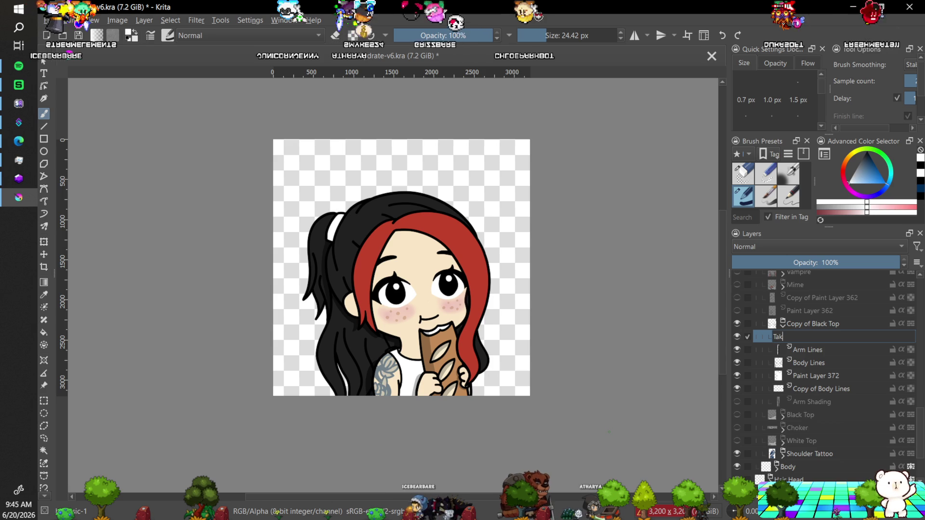
type("nk")
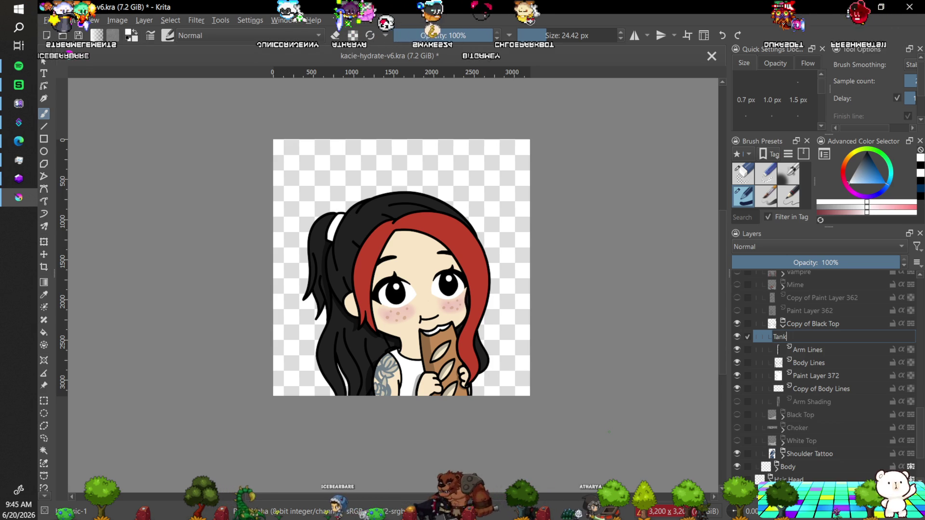
type(" Lines")
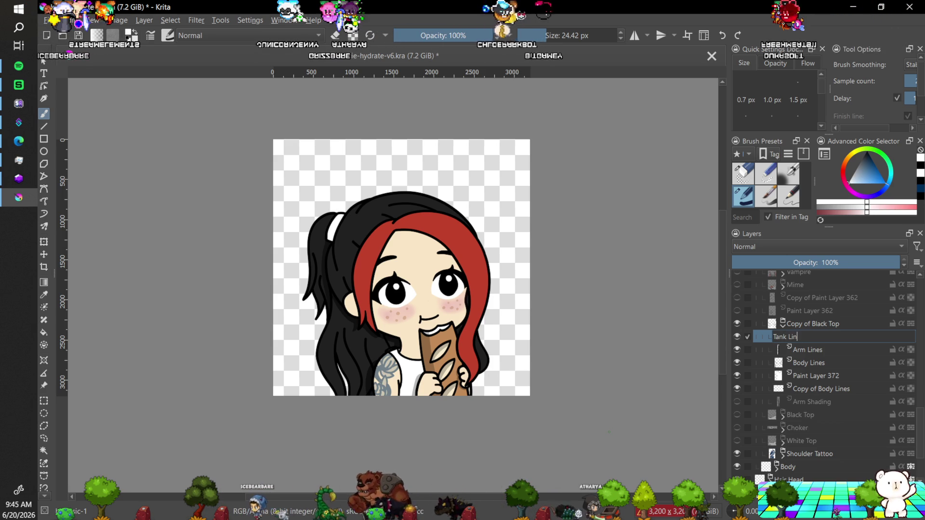
key("Return")
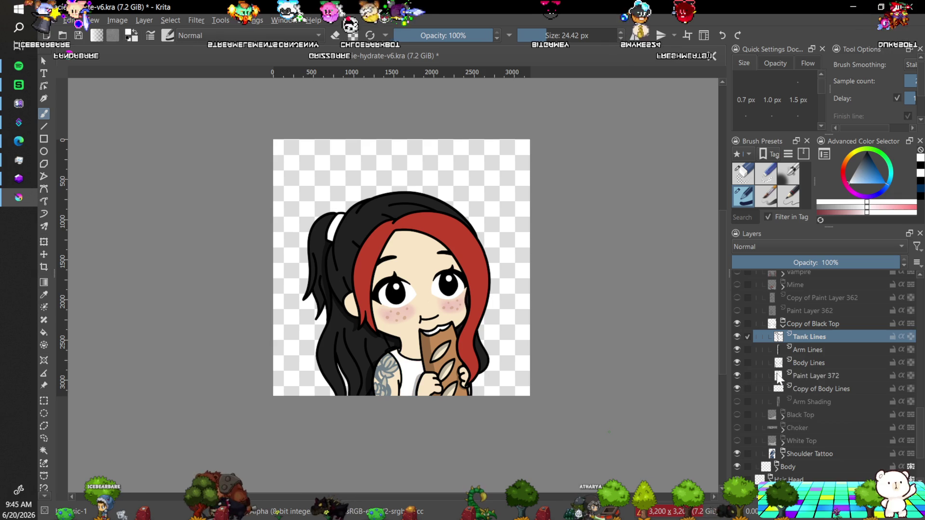
left_click(814, 376)
Select the Copy of Body Lines layer and make it visible.
left_click(805, 389)
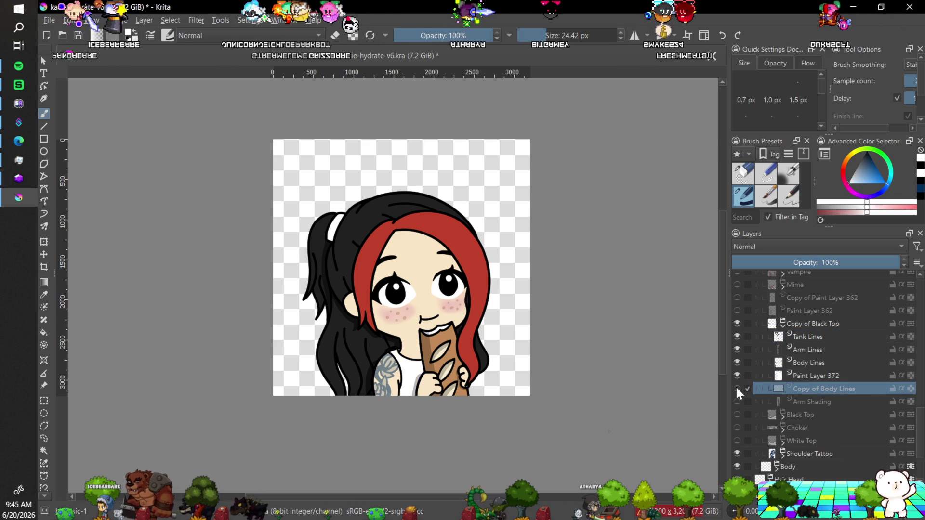
left_click(737, 389)
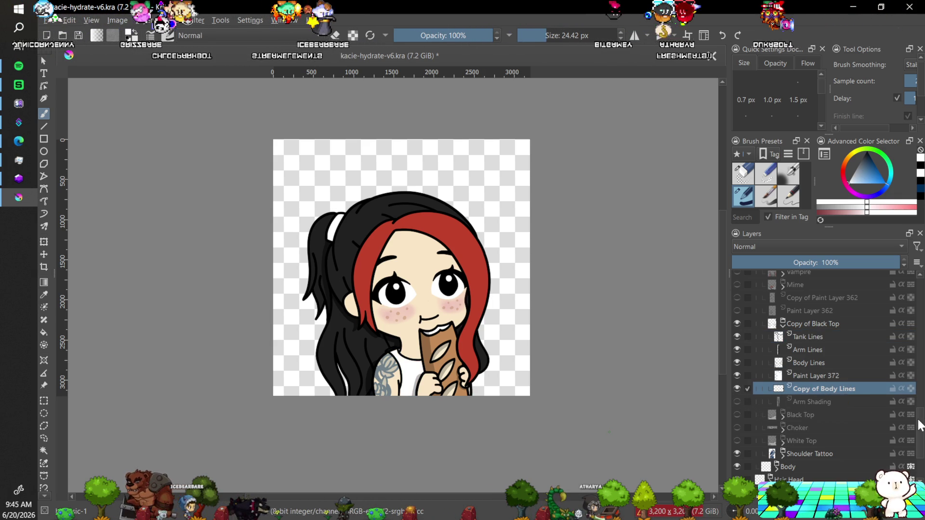
mouse_move(918, 427)
left_mouse_down()
mouse_move(918, 404)
mouse_move(913, 441)
left_mouse_up()
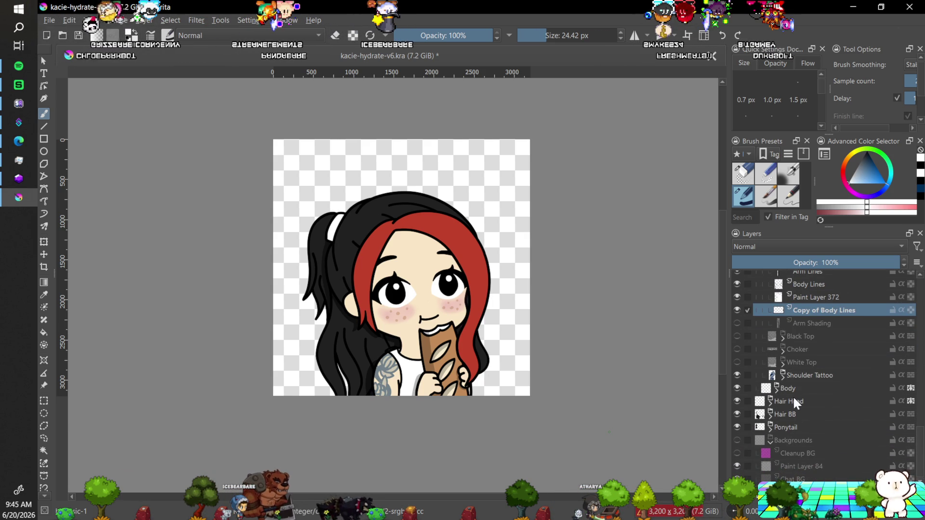
left_click_drag(917, 445, 920, 375)
Briefly hide and re-show the Baguette layer to check it.
left_click(736, 410)
left_click(736, 410)
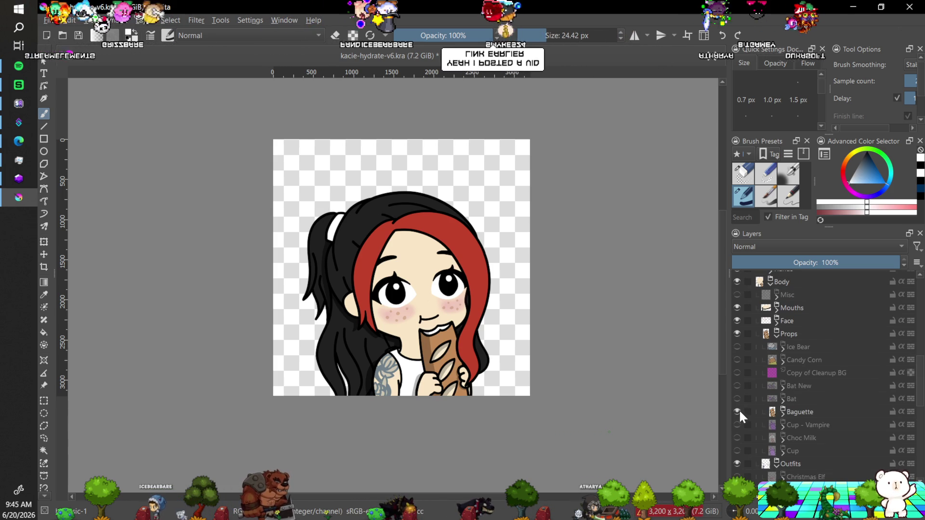
left_click_drag(918, 414, 919, 428)
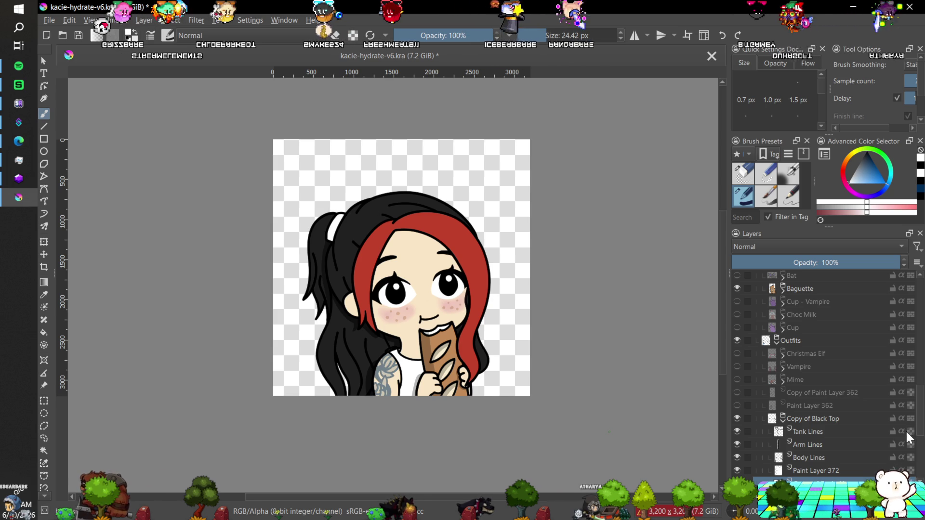
scroll(917, 441, "down", 1)
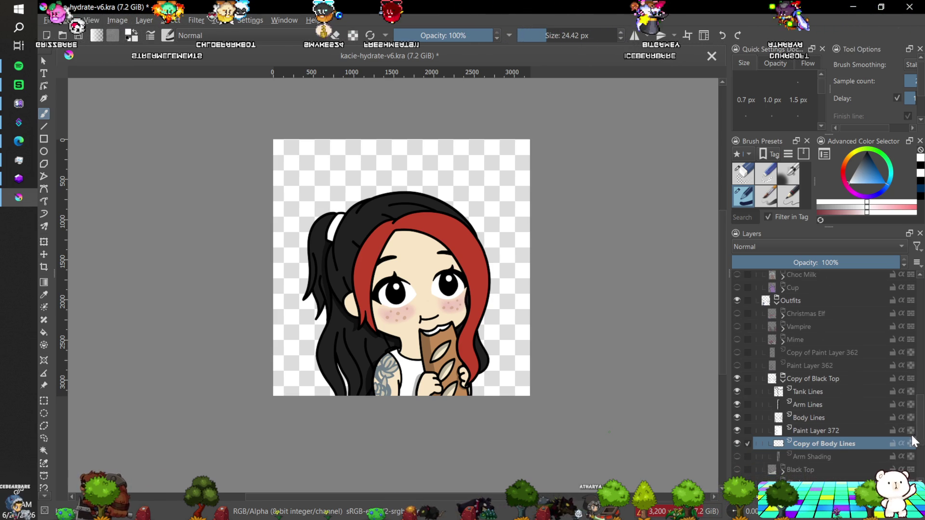
left_click(747, 444)
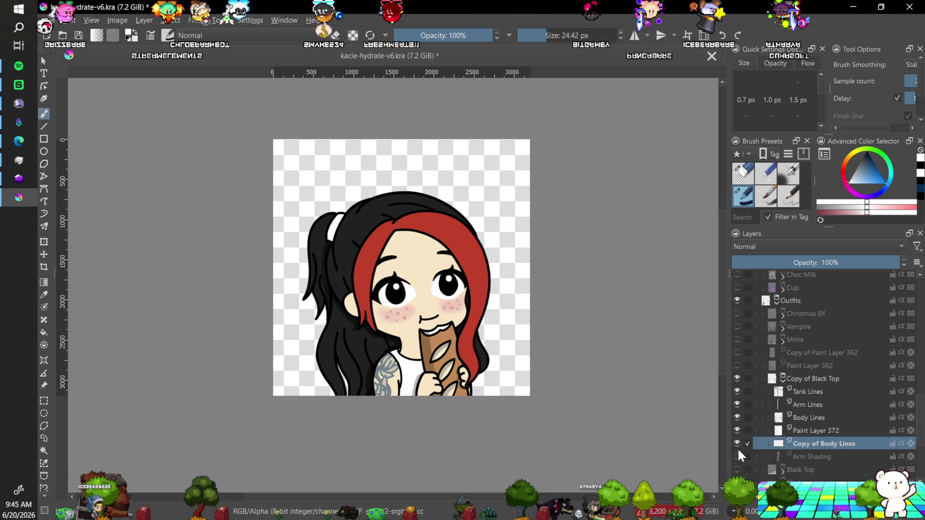
mouse_move(736, 451)
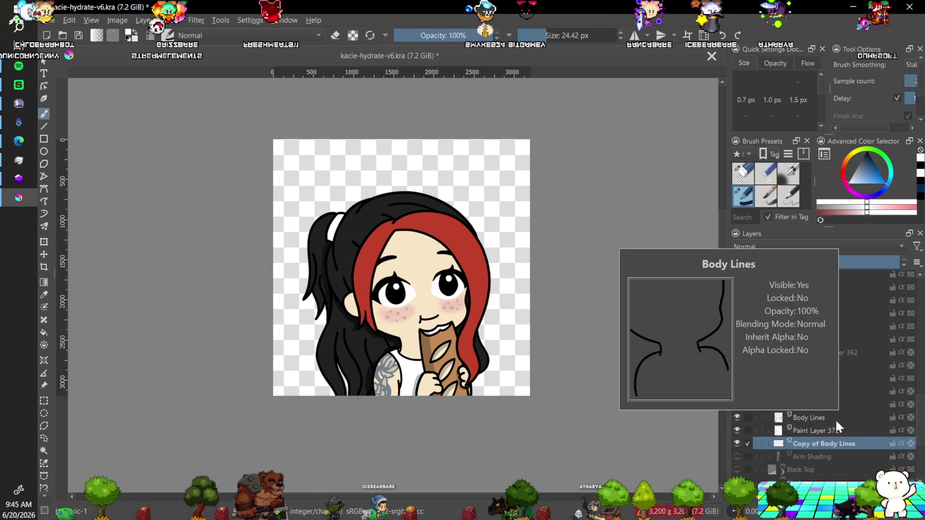
Rename Paint Layer 372 to 'Tank Fill', group it, and add a new paint layer above.
double_click(808, 431)
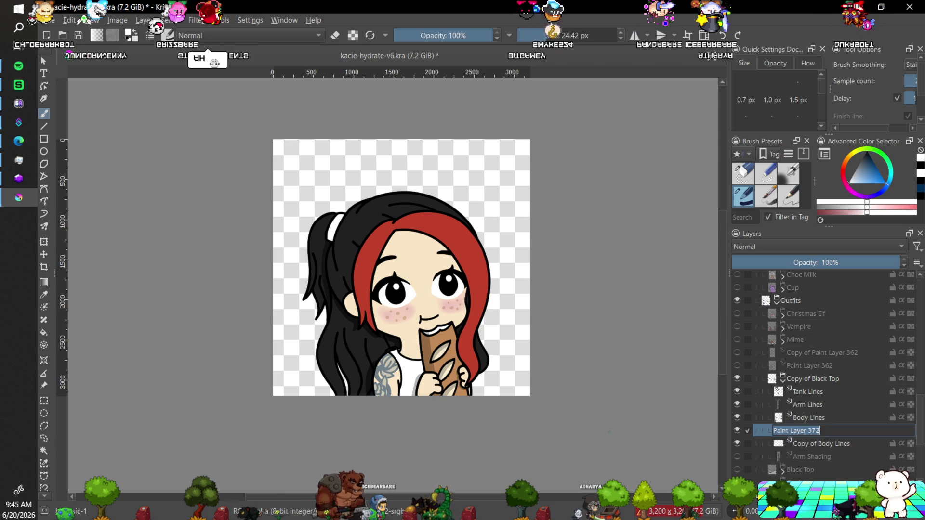
type("Ta")
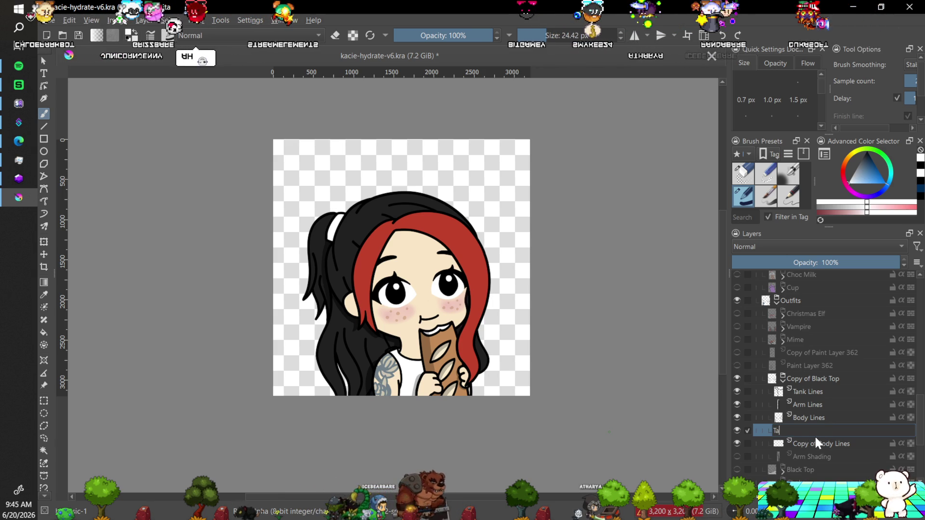
type("nk Fill")
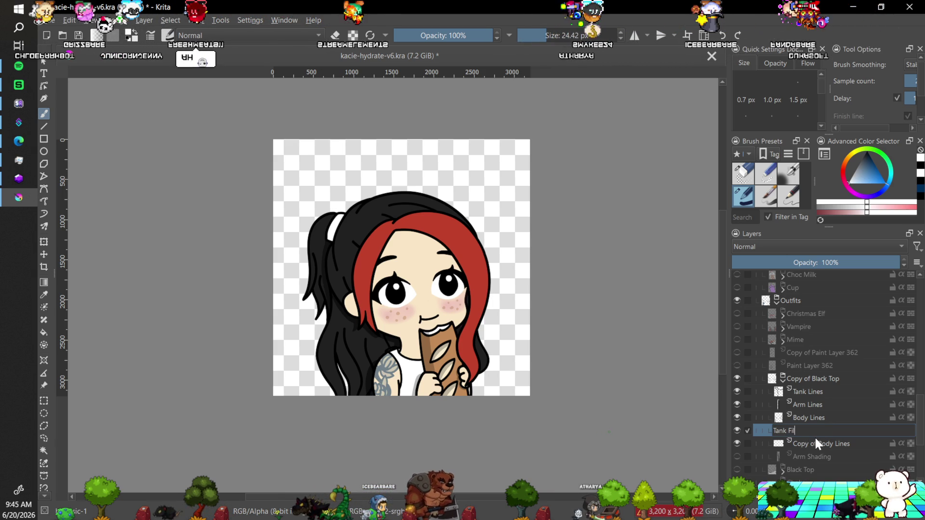
key("Return")
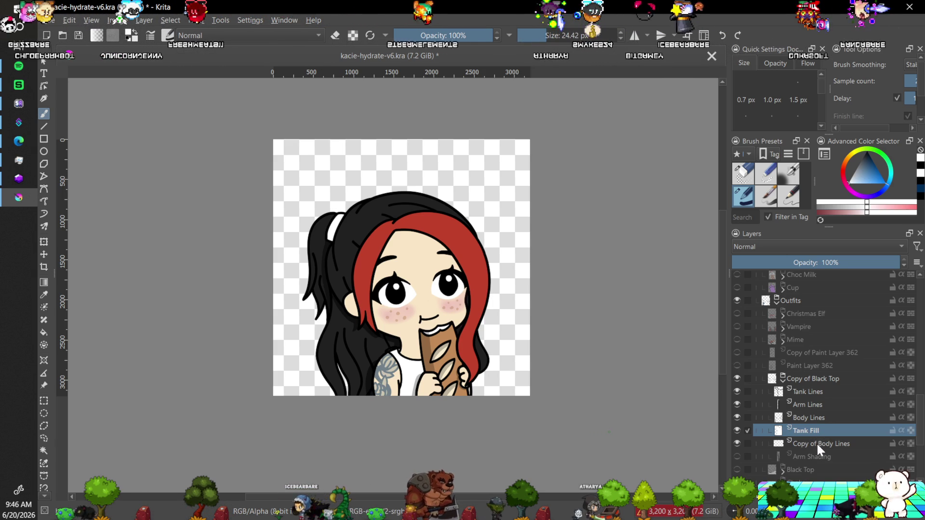
key("ctrl+g")
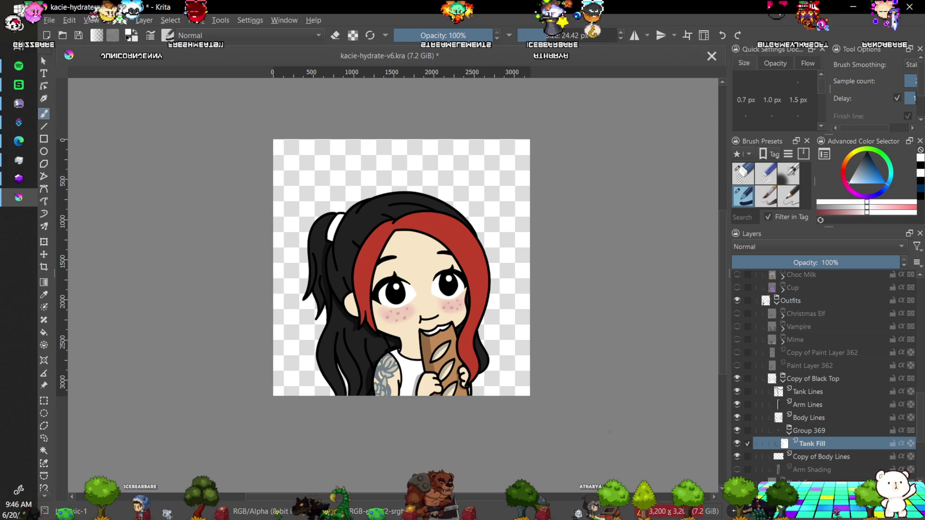
key("Insert")
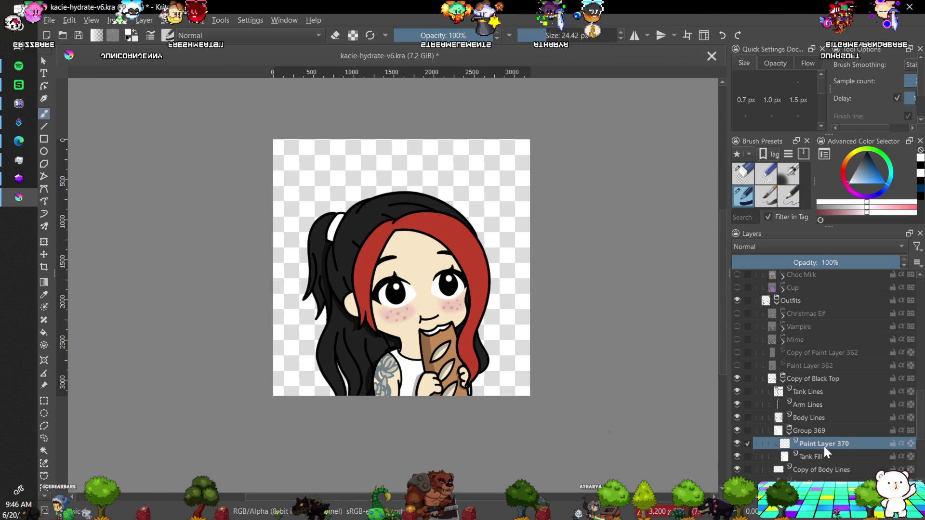
right_click(819, 450)
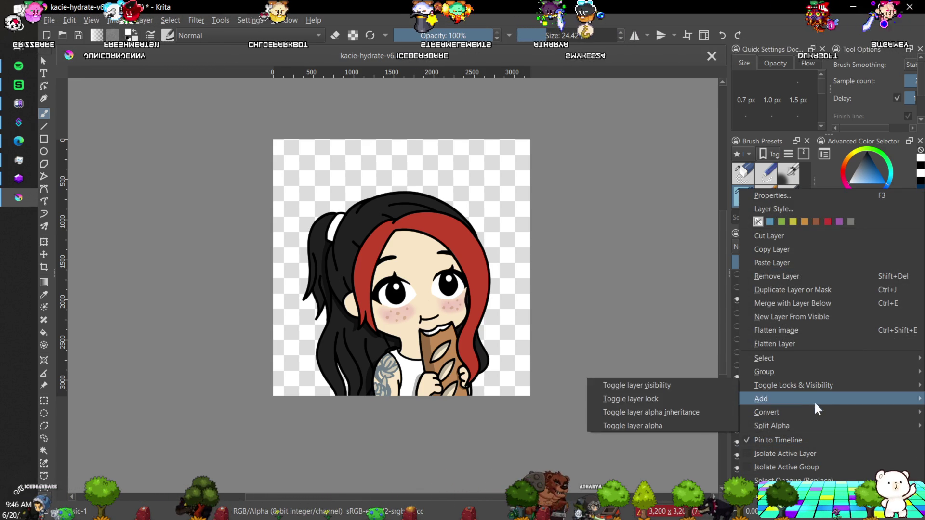
Convert Tank Fill into a transparency mask under Paint Layer 370 and select that layer.
mouse_move(813, 412)
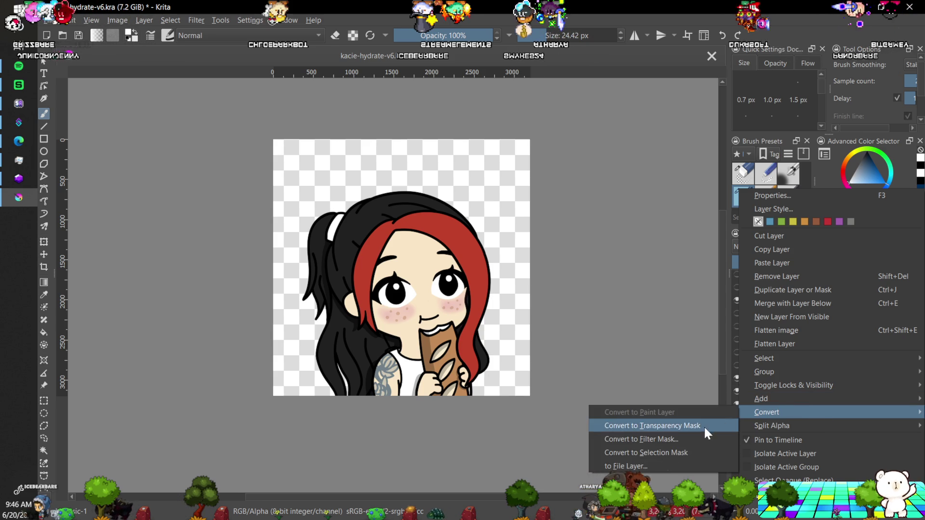
left_click(704, 426)
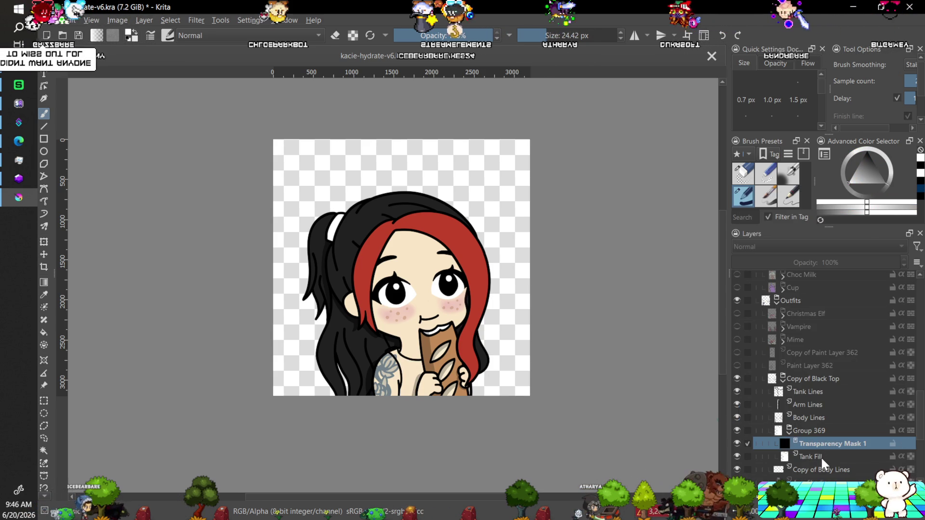
left_click(822, 453)
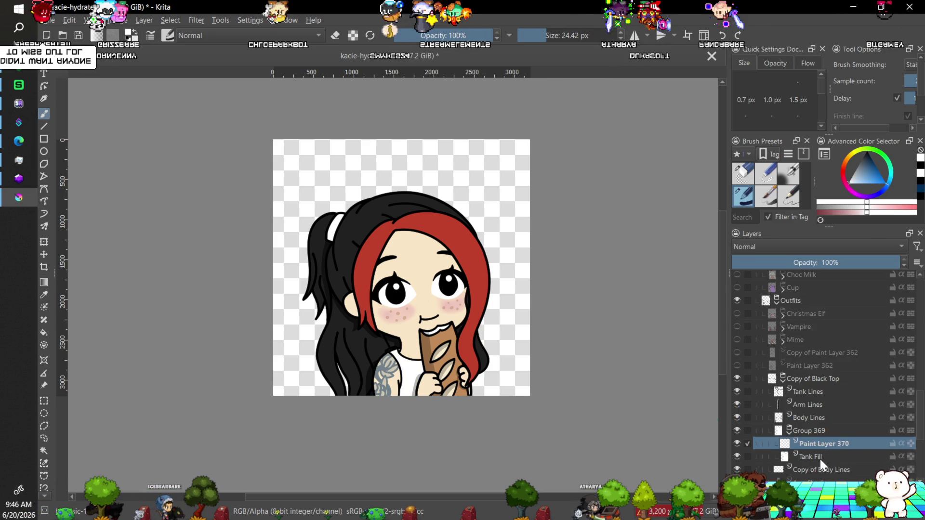
right_click(820, 458)
mouse_move(793, 414)
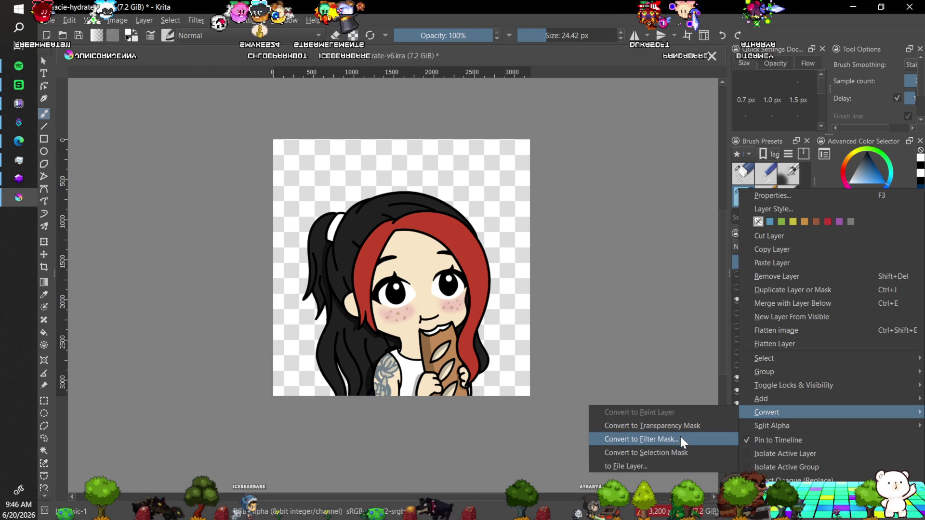
left_click(698, 425)
left_click(824, 446)
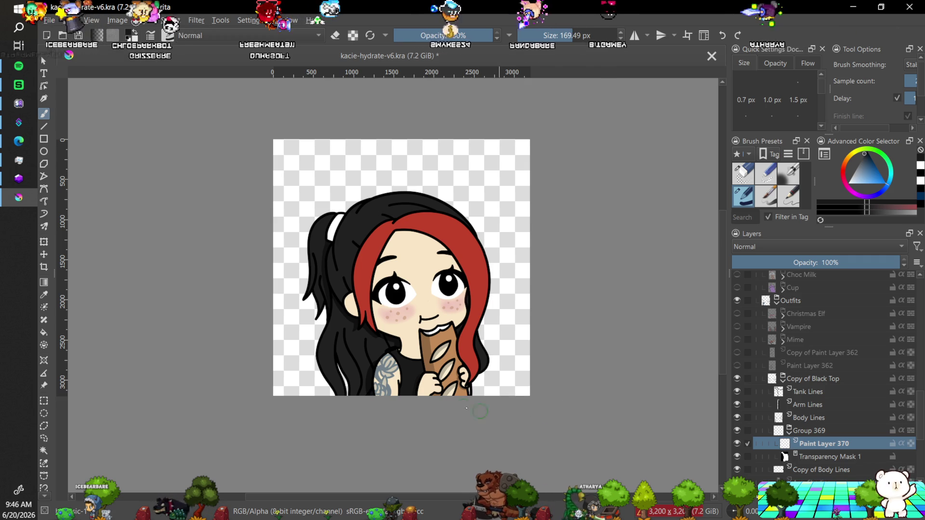
Paint the tank top solid black on Paint Layer 370 with a large brush.
key("minus")
key("minus")
key("minus")
key("plus")
key("plus")
key("plus")
key("plus")
key("plus")
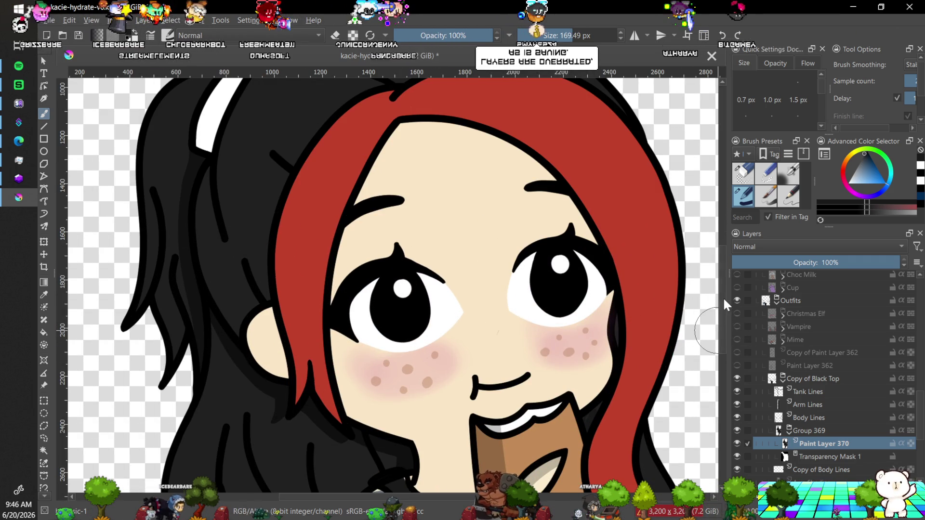
left_click_drag(719, 264, 721, 316)
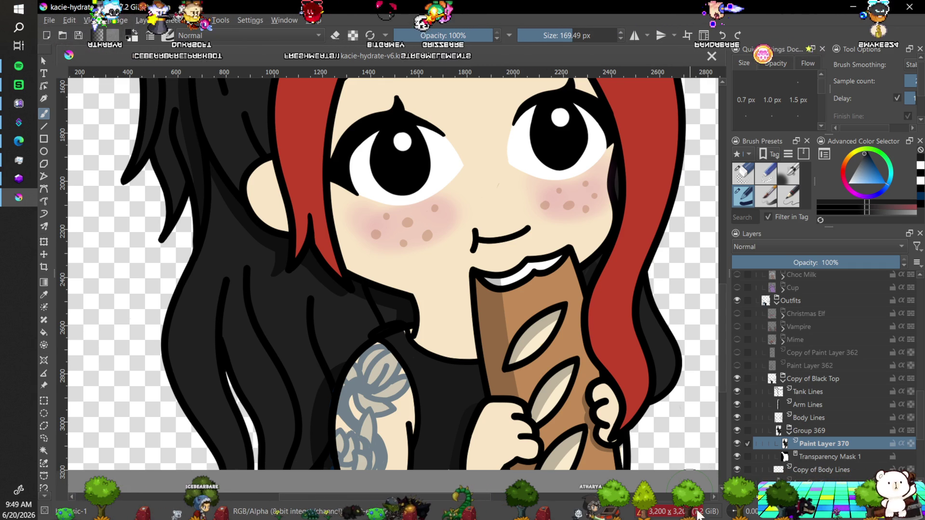
mouse_move(810, 481)
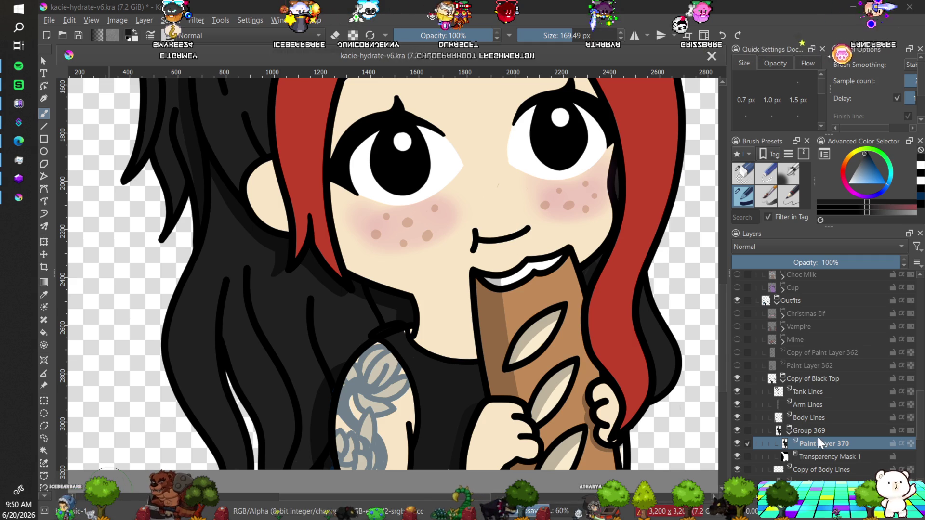
left_click(809, 455)
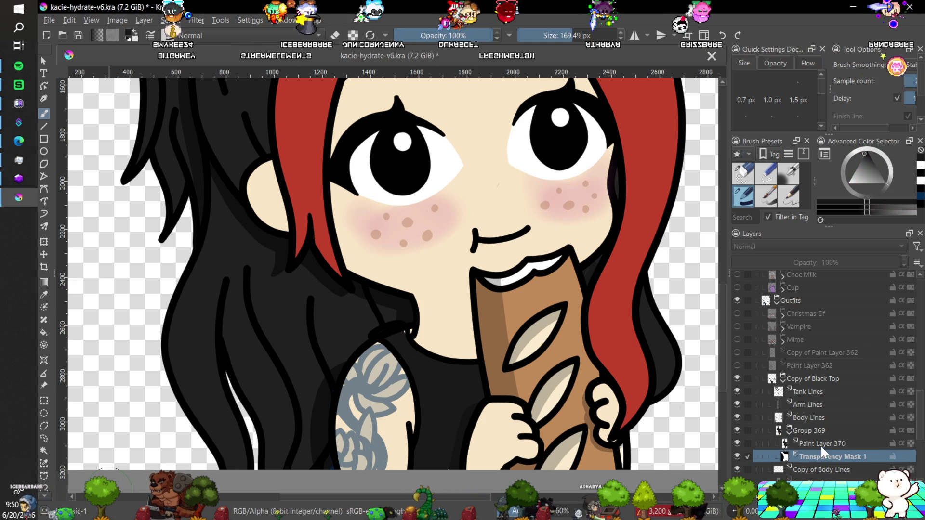
Set a 31.42 px brush with no smoothing and paint black over the cream strap gap.
left_click(857, 179)
scroll(723, 269, "up", 5)
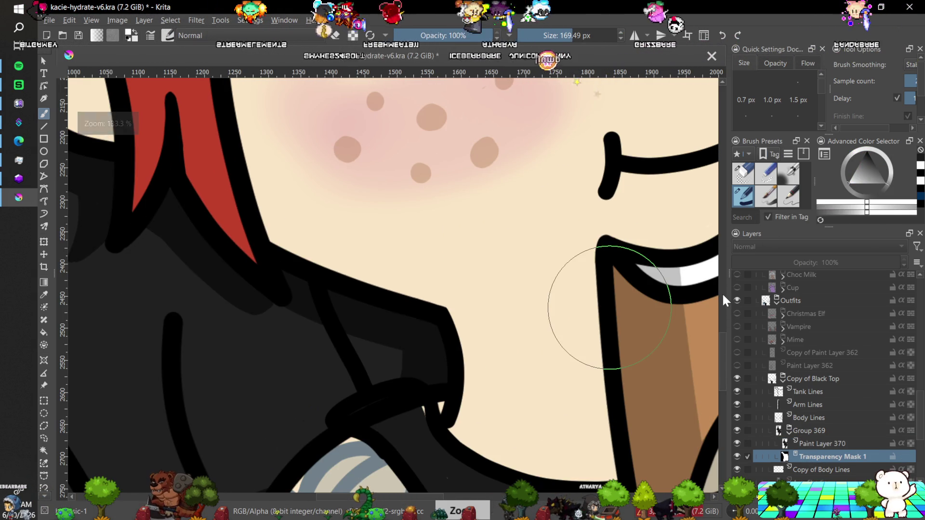
mouse_move(721, 357)
left_mouse_down()
mouse_move(719, 381)
mouse_move(723, 372)
left_mouse_up()
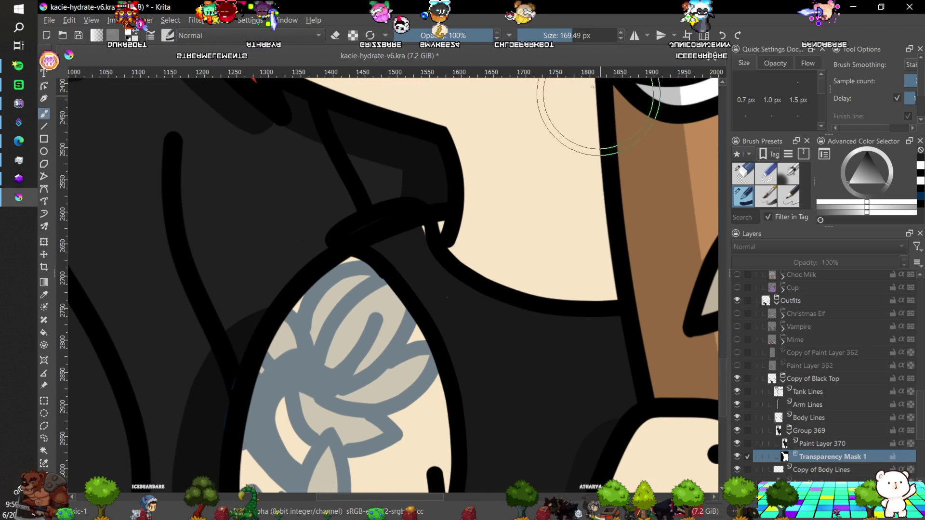
left_click(551, 36)
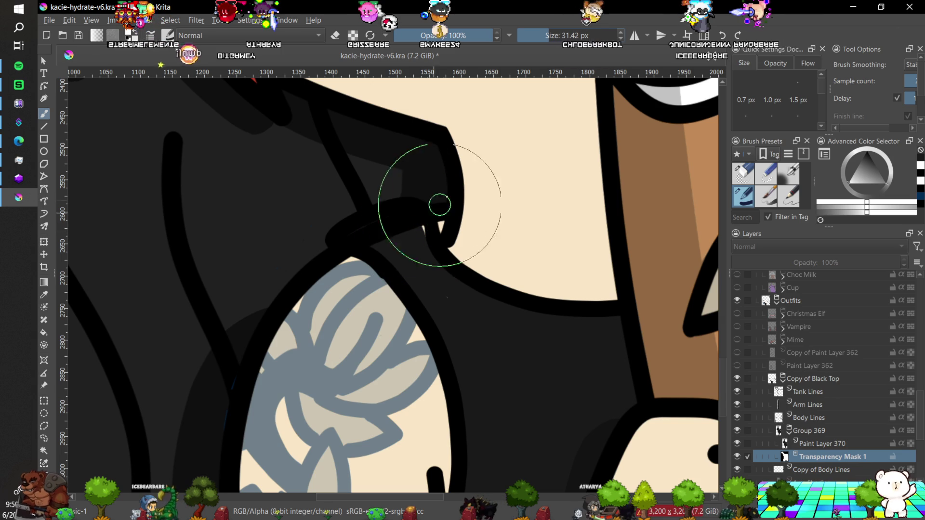
left_click(905, 66)
left_click(894, 30)
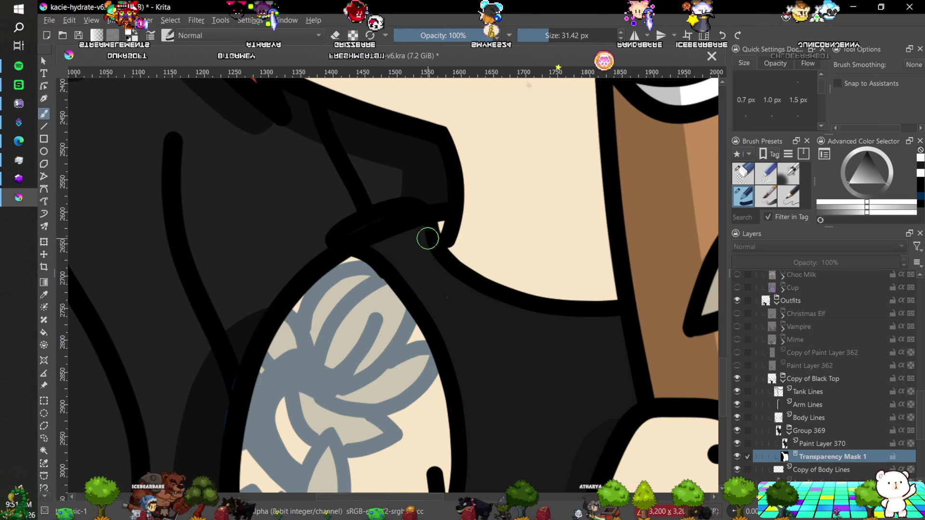
left_click_drag(430, 245, 438, 218)
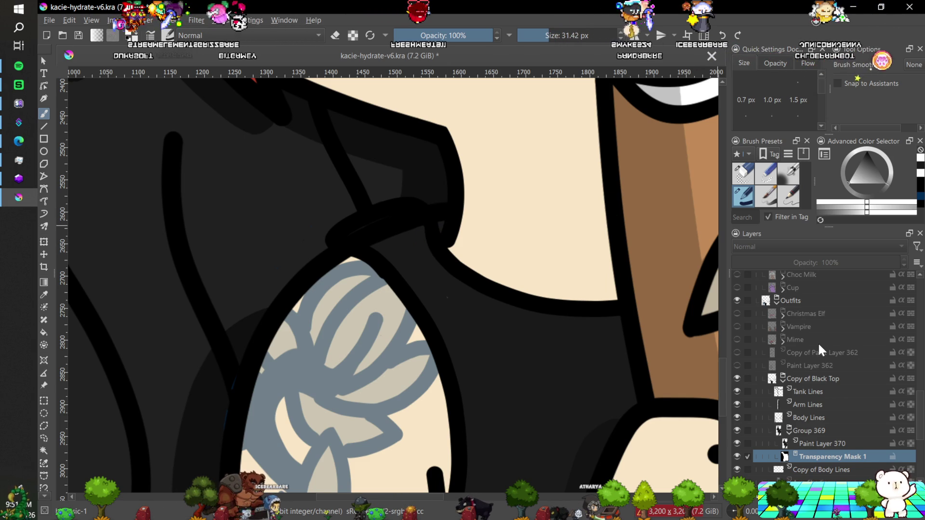
Zoom around the emote and briefly hide Body Lines to check its lines.
key("2")
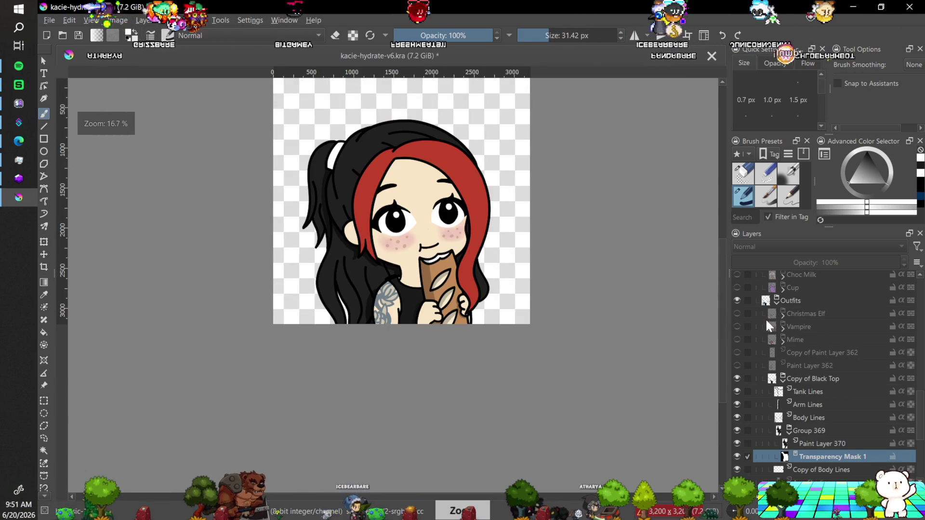
key("plus")
key("plus")
key("plus")
key("plus")
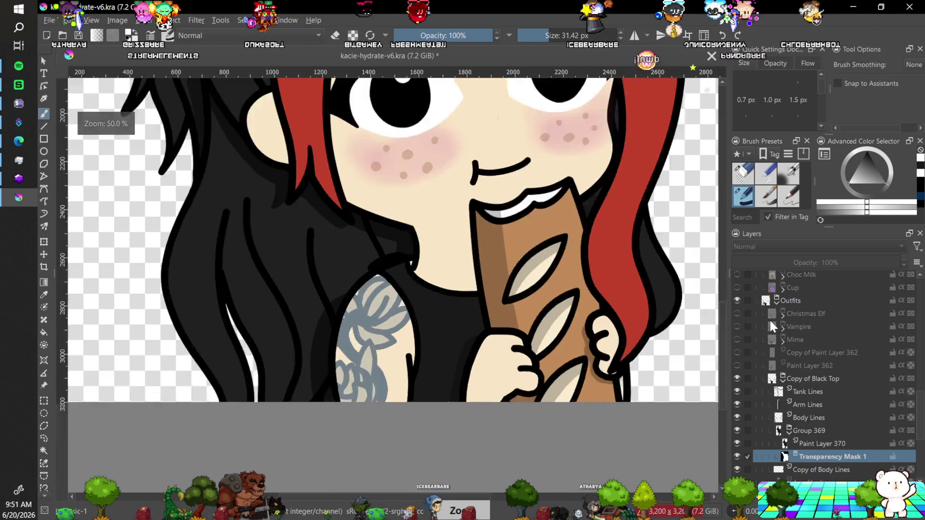
mouse_move(721, 366)
left_mouse_down()
mouse_move(721, 346)
mouse_move(721, 360)
left_mouse_up()
key("plus")
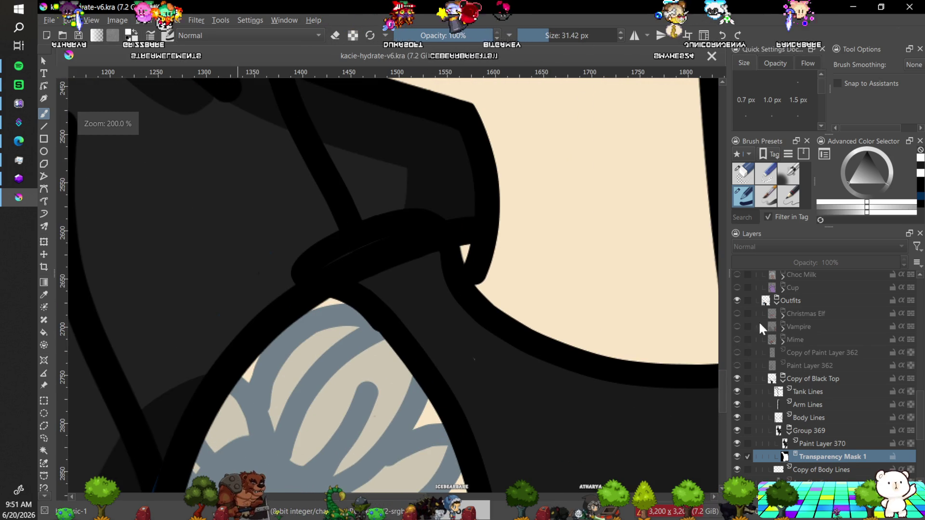
key("minus")
key("minus")
key("minus")
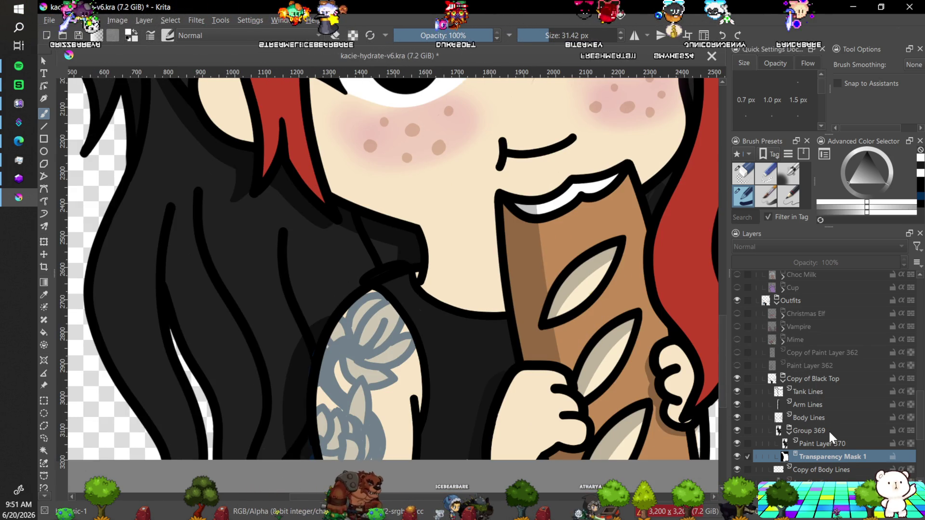
key("minus")
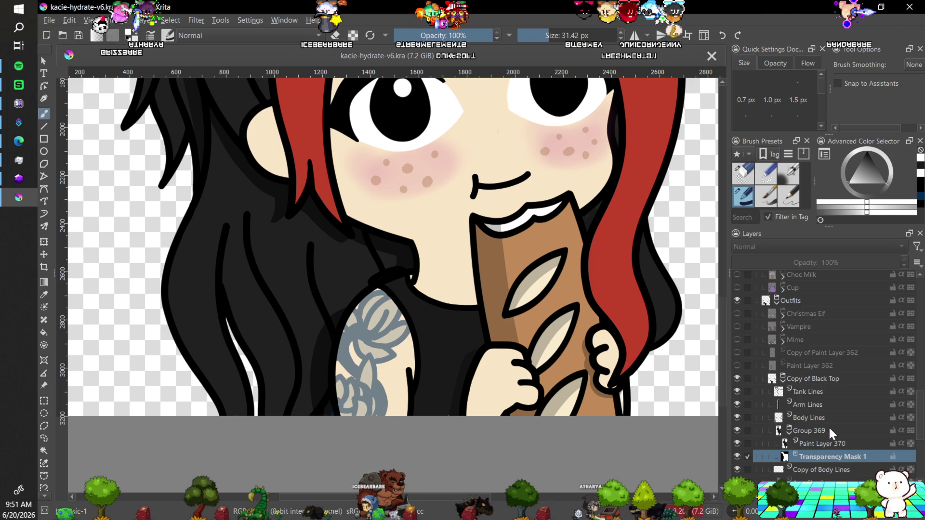
left_click(737, 416)
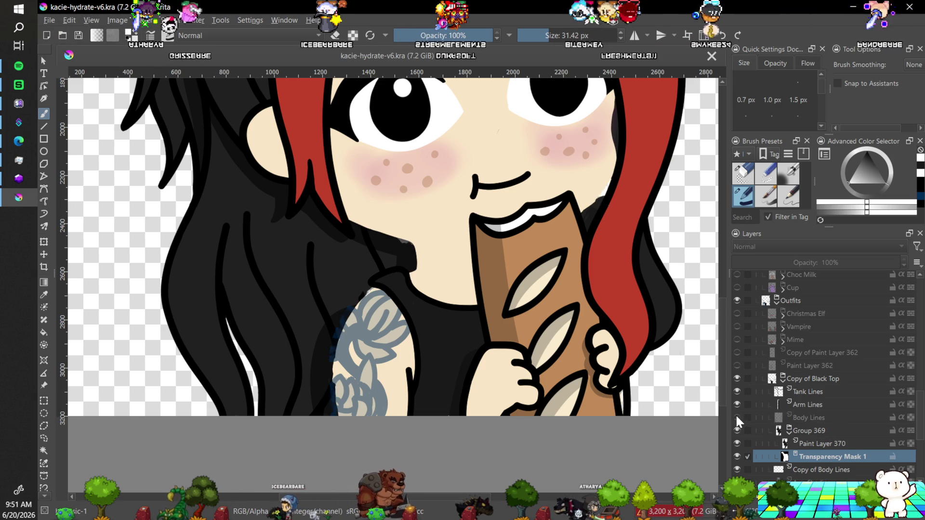
left_click(737, 417)
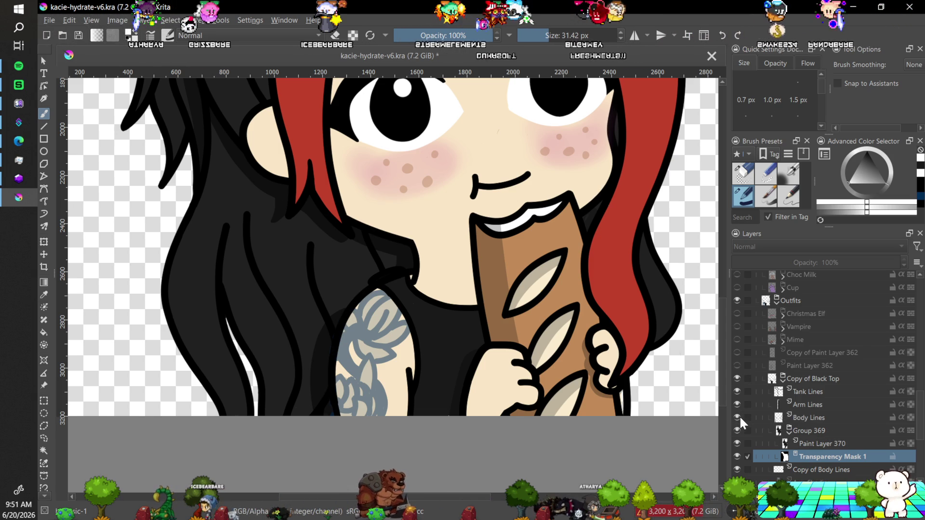
Move Body Lines below Group 369 in the Layers docker, then select Tank Lines.
left_click(813, 419)
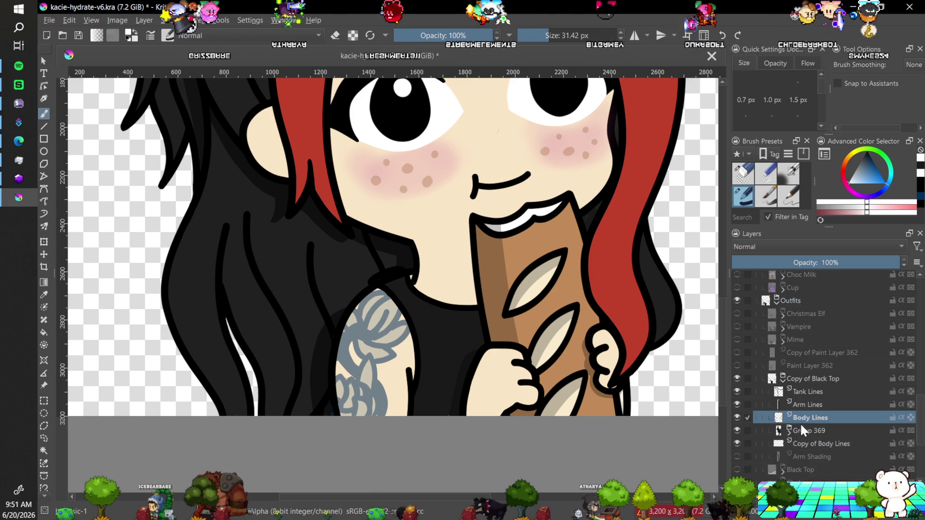
left_click_drag(805, 419, 821, 436)
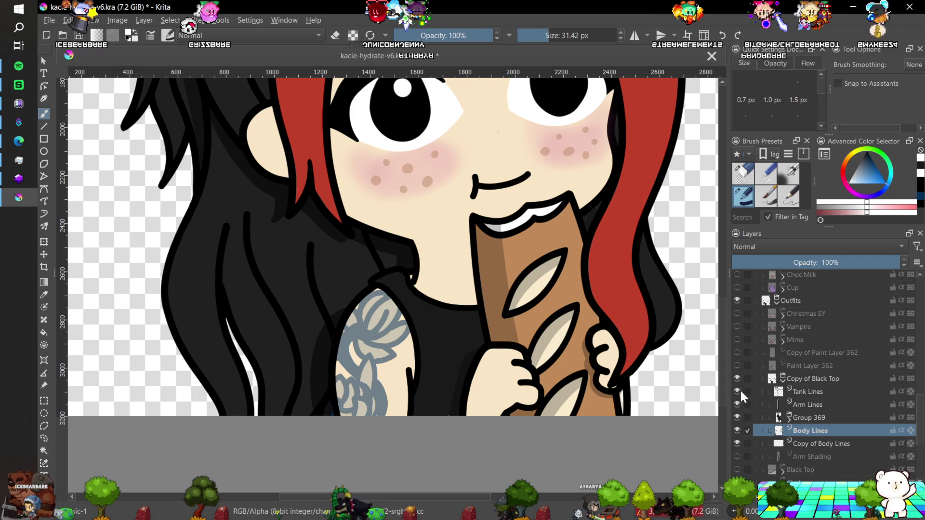
left_click(809, 391)
Erase the white notch at the strap edge with an ~8 px eraser, then rotate the view 45°.
key("plus")
key("plus")
key("plus")
key("plus")
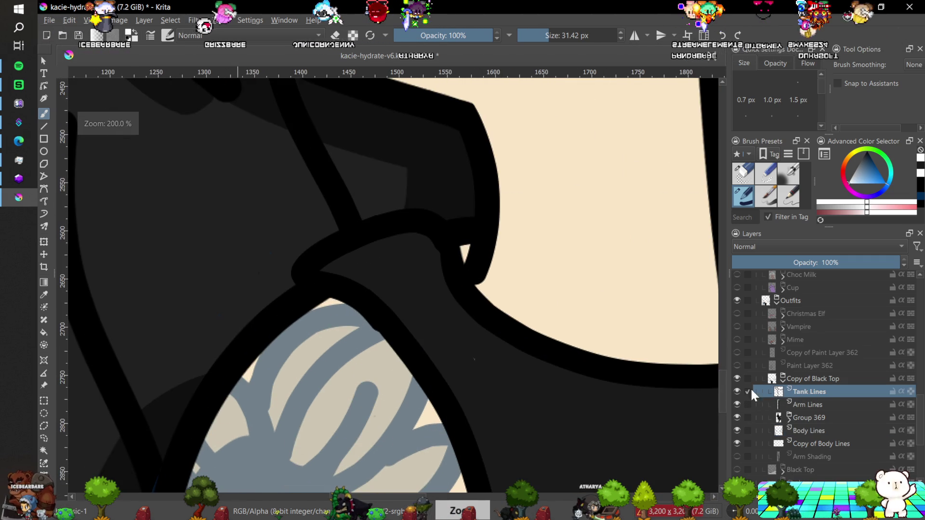
left_click(737, 181)
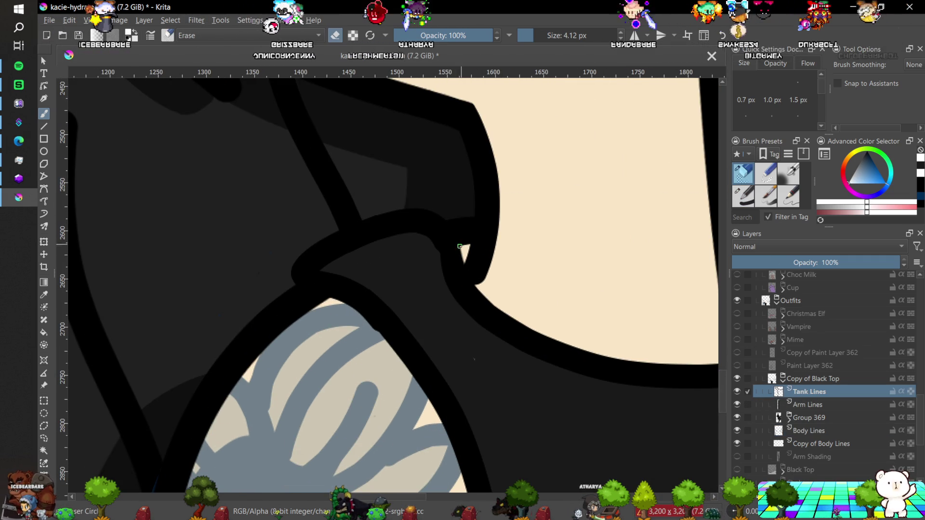
left_click_drag(455, 261, 449, 276)
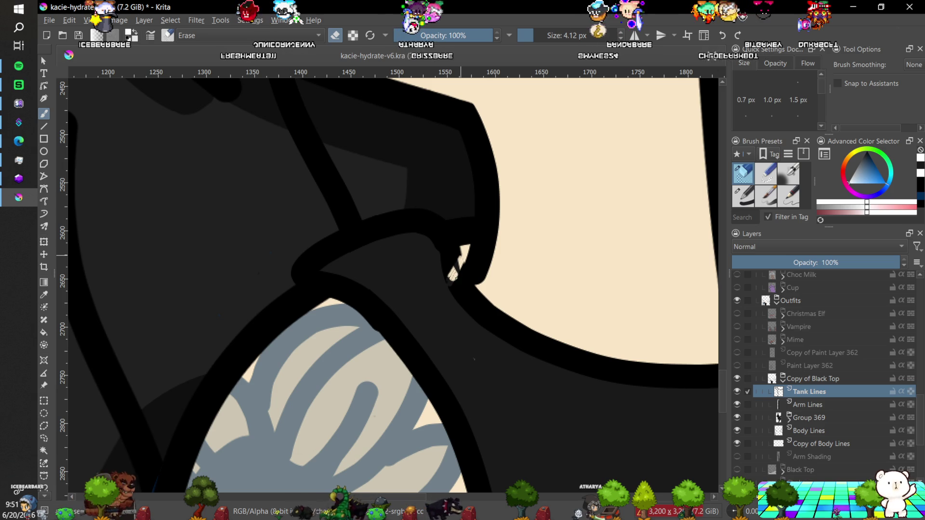
left_click_drag(450, 276, 454, 257)
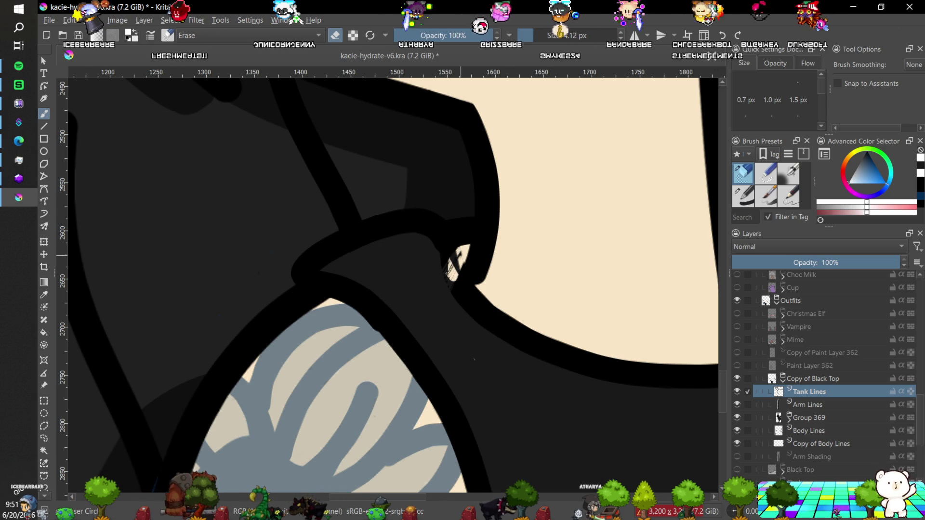
left_click(543, 34)
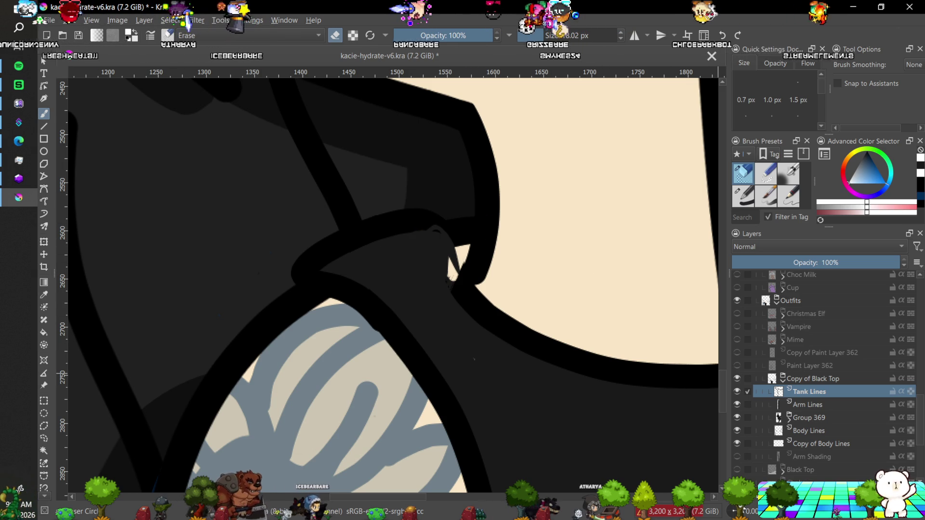
key("ctrl+bracketleft")
key("ctrl+bracketleft")
key("ctrl+bracketleft")
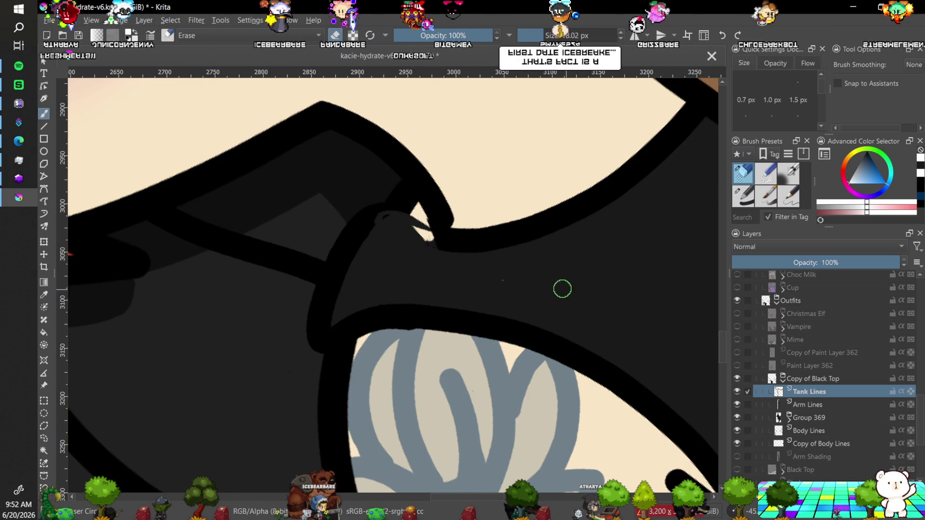
Toggle Copy of Black Top and Group 369 visibility to compare, and select Arm Lines.
left_click(736, 378)
left_click(734, 376)
left_click(795, 406)
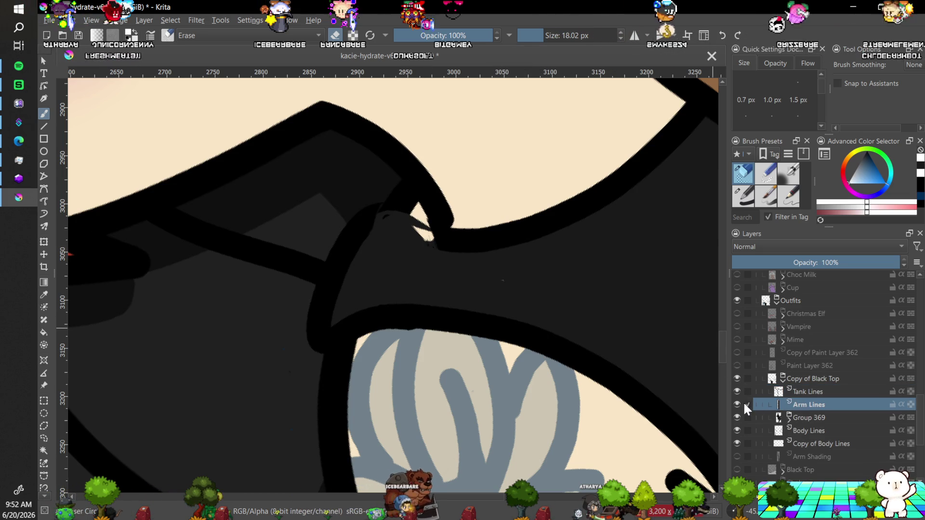
left_click(737, 417)
left_click(736, 415)
Expand Group 369 and paint a short black stroke along the arm edge on Transparency Mask 1.
left_click(789, 418)
left_click(807, 443)
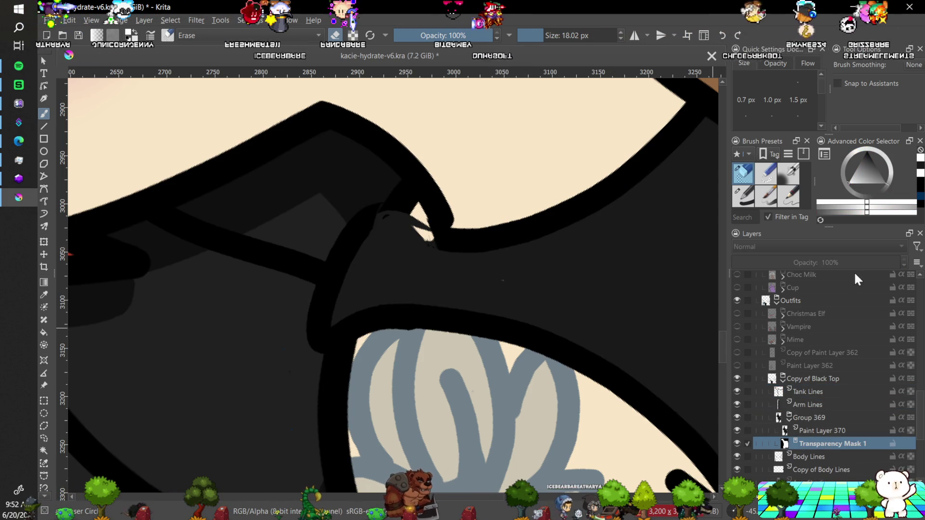
left_click(864, 163)
left_click(385, 216)
left_click_drag(388, 206, 407, 209)
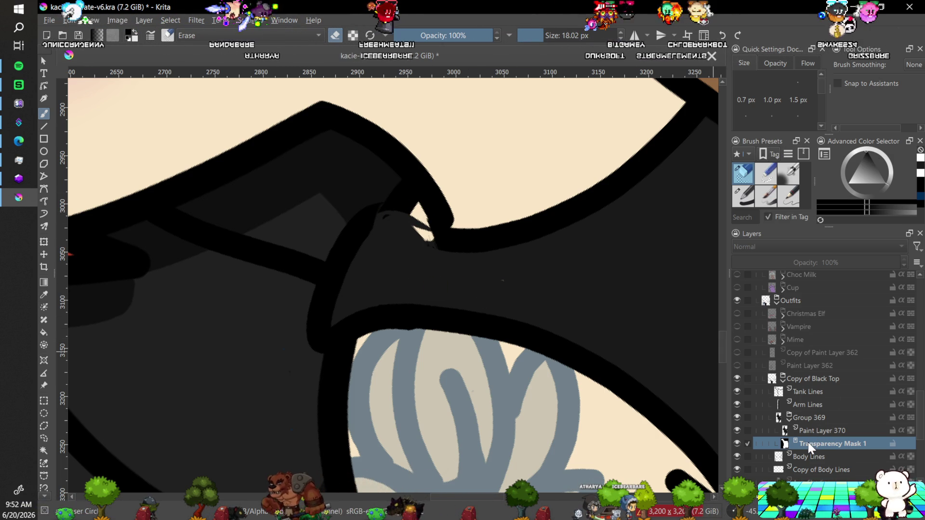
left_click(738, 415)
left_click(736, 415)
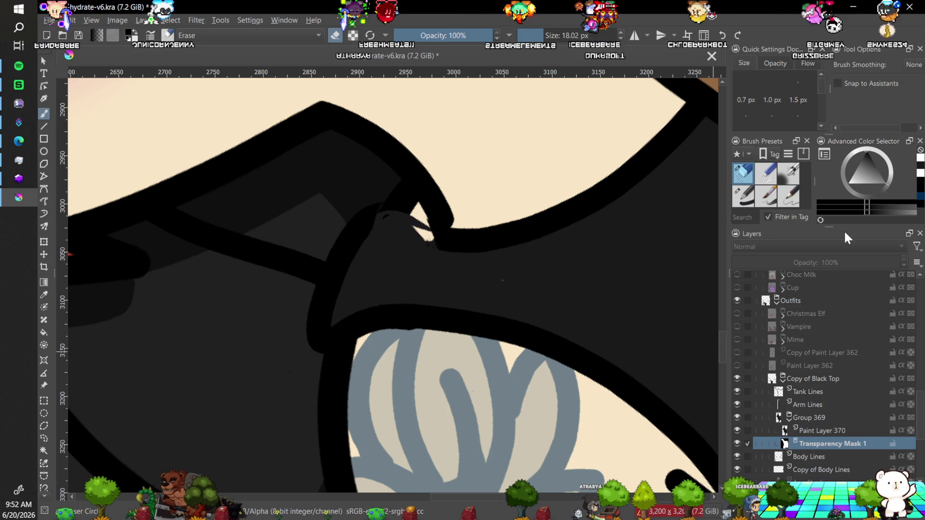
Fill the cream sliver at the strap tip with the inking pen, undoing and repainting the lower part.
key("x")
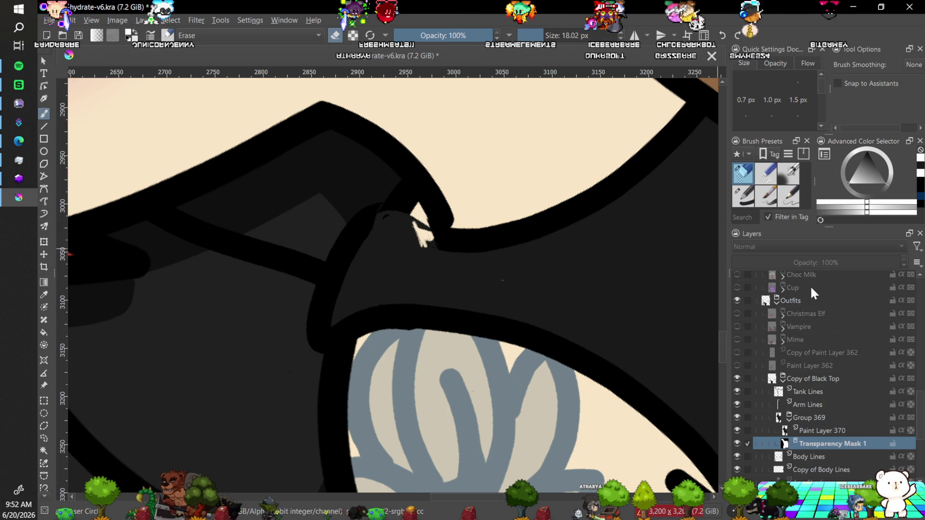
left_click(743, 195)
left_click_drag(426, 236, 412, 219)
left_click(409, 211)
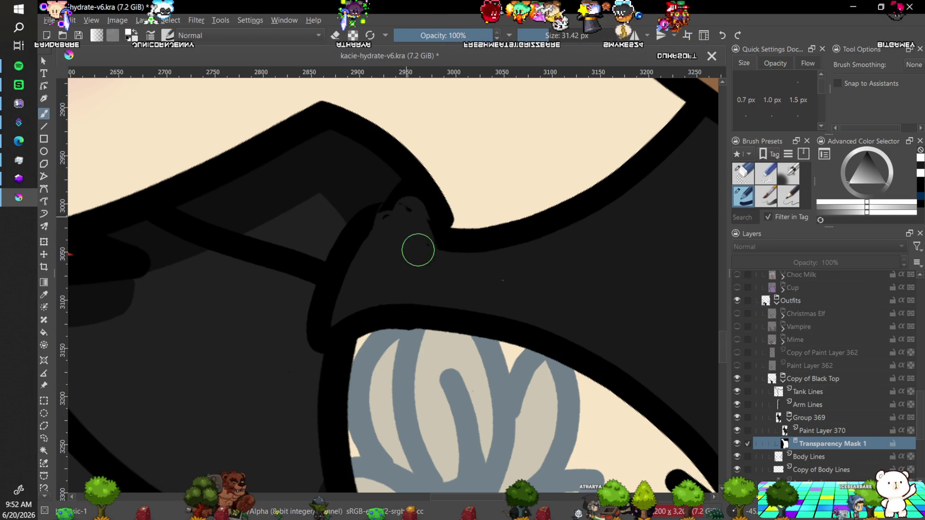
key("ctrl+z")
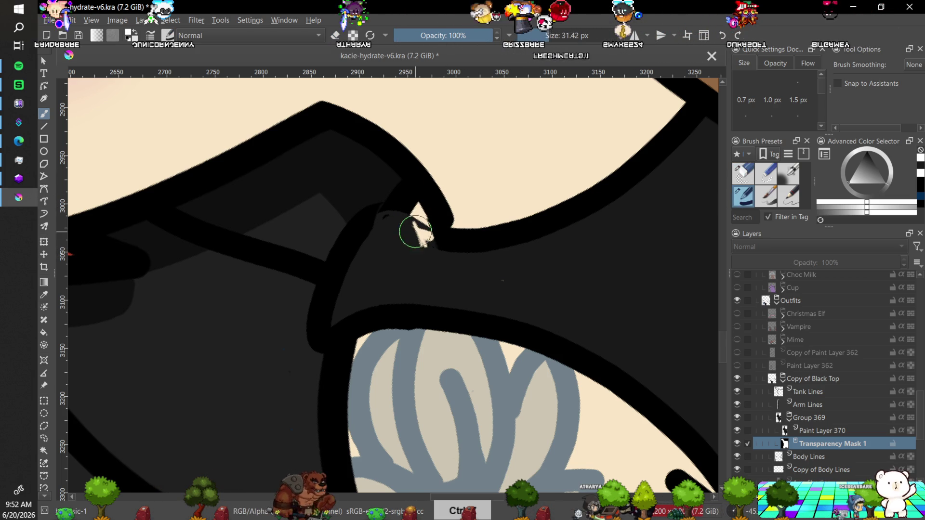
left_click_drag(413, 215, 419, 244)
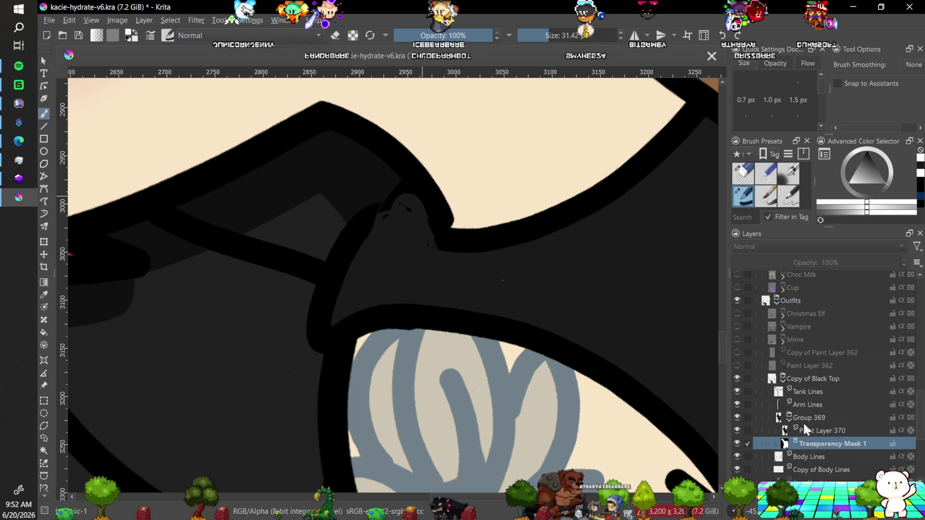
On Tank Lines, turn on Stabilizer brush smoothing and reduce the brush size to 24.61 px.
left_click(803, 394)
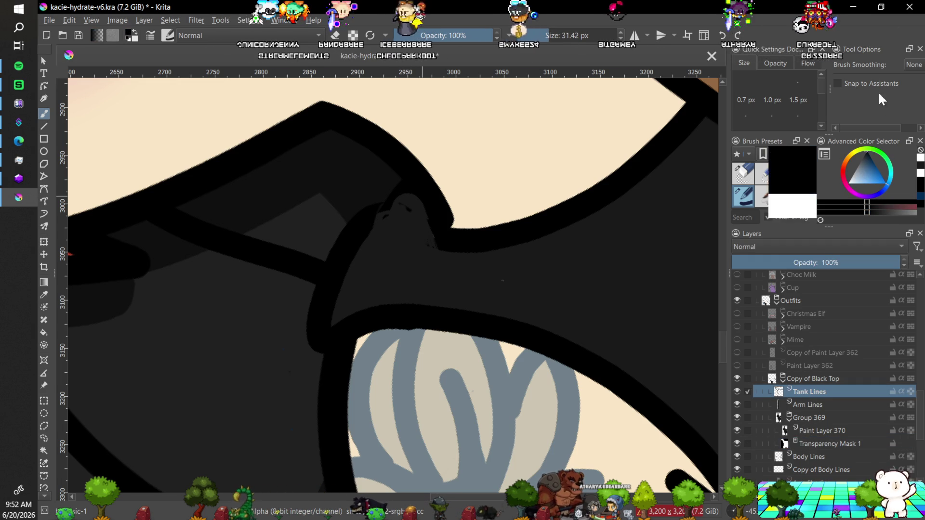
left_click(912, 64)
left_click(897, 105)
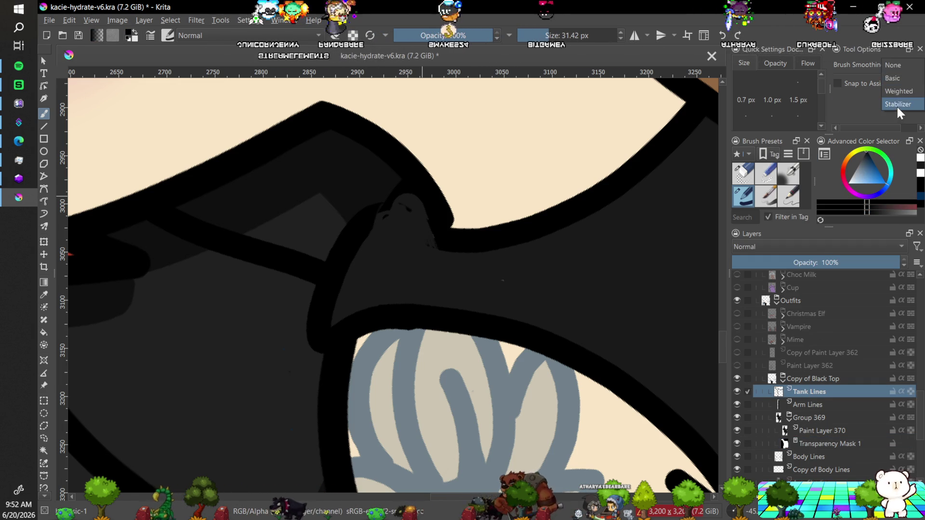
key("bracketleft")
key("bracketleft")
key("bracketleft")
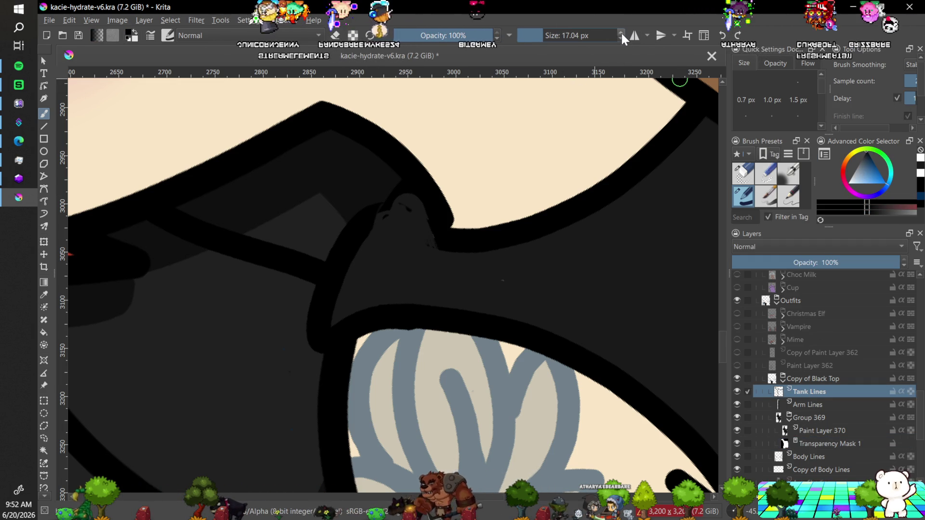
left_click(618, 38)
left_click(618, 37)
left_click(618, 37)
left_click(618, 37)
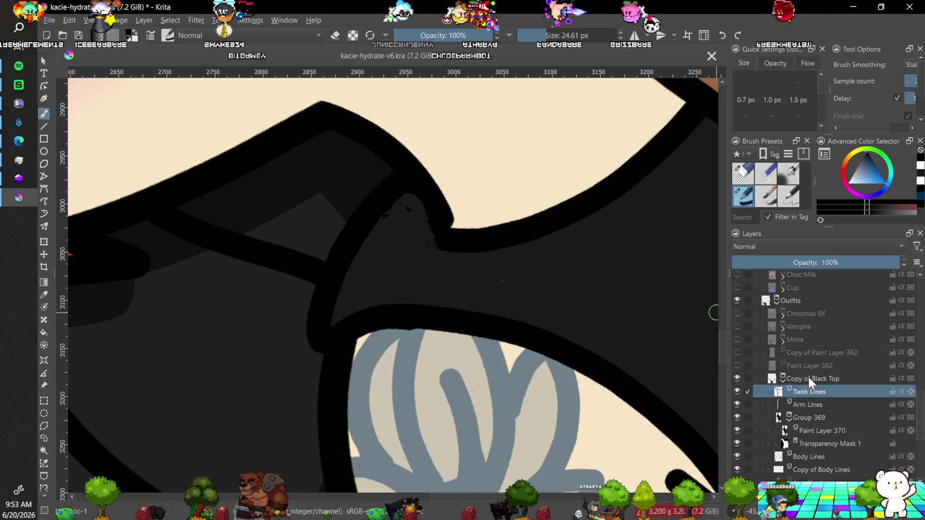
Pick the round eraser brush and set Brush Smoothing to None.
left_click(737, 392)
left_click(737, 391)
left_click(743, 172)
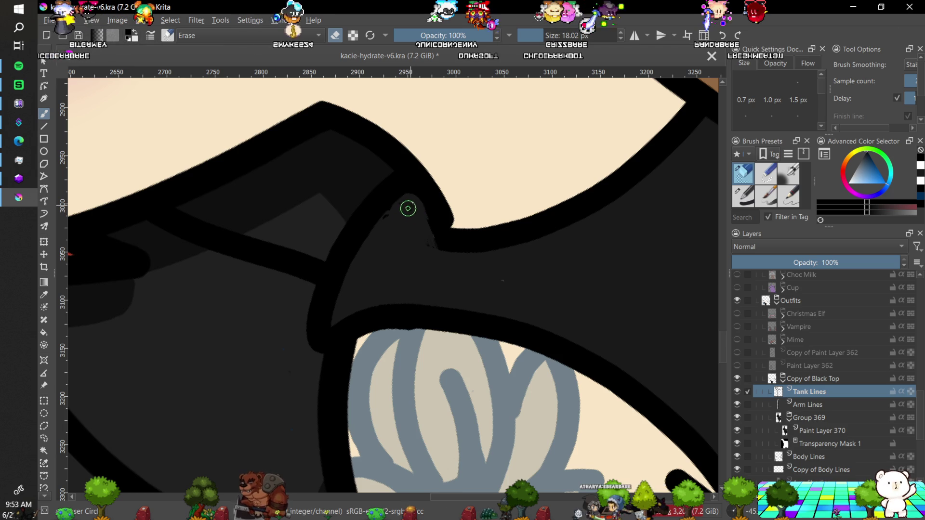
left_click(909, 65)
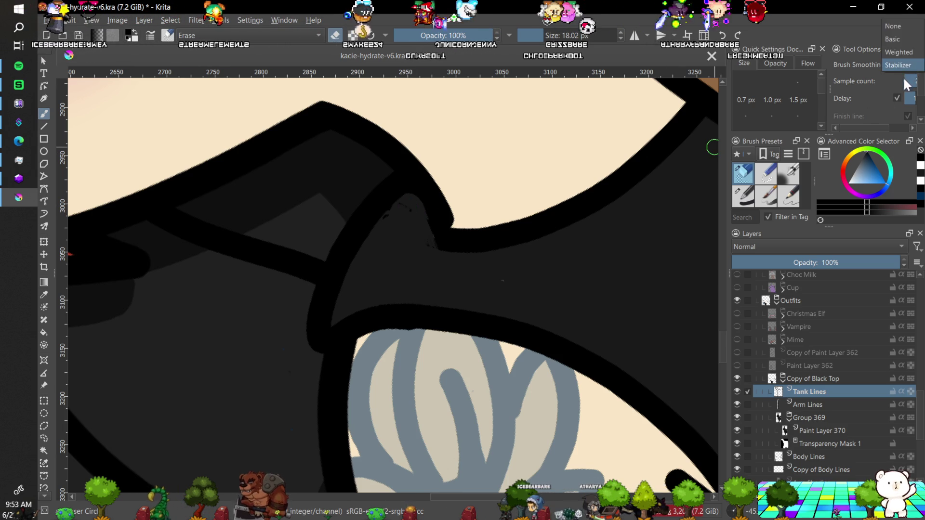
left_click(905, 31)
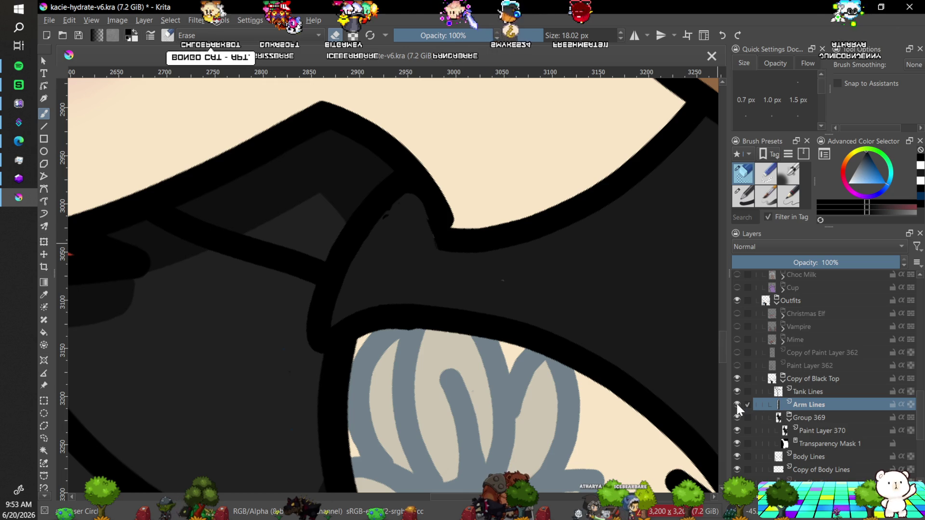
Toggle Body Lines' visibility, then select Transparency Mask 1 and swap the colour to white.
left_click(737, 455)
left_click(738, 453)
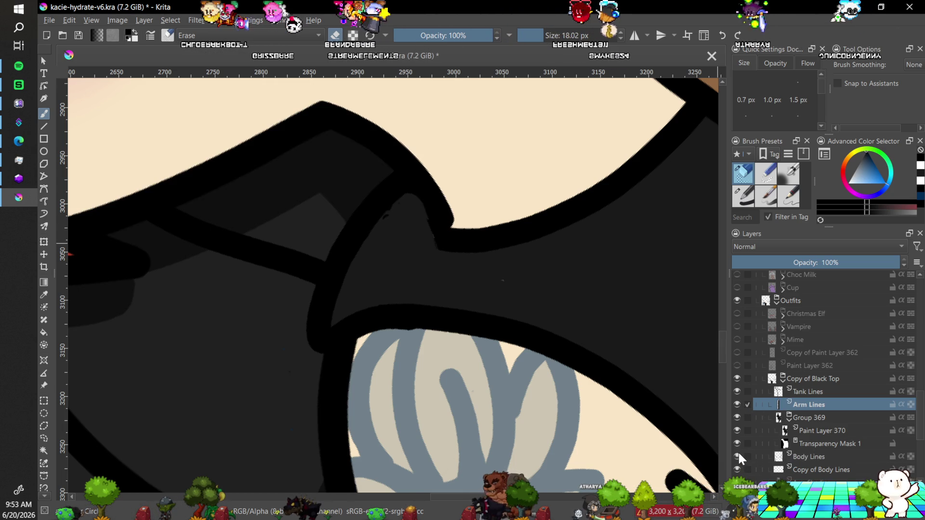
left_click(777, 458)
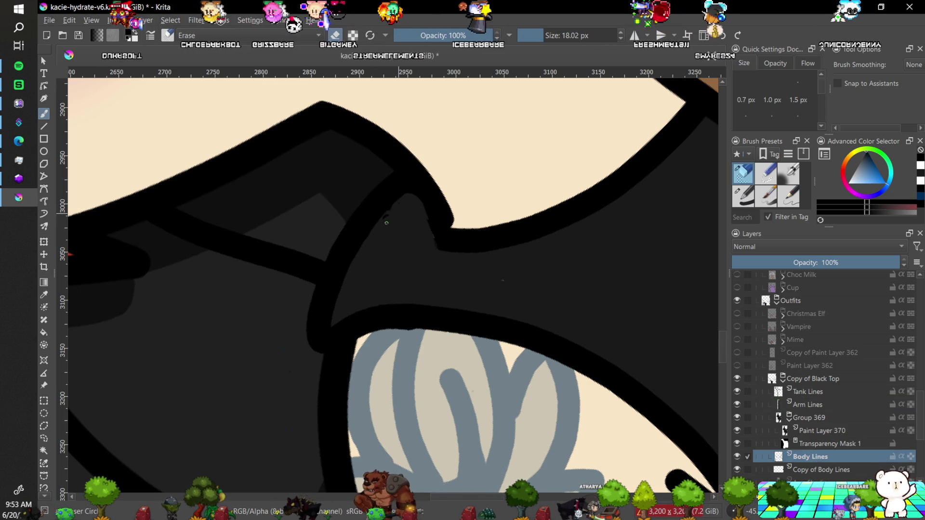
key("ctrl")
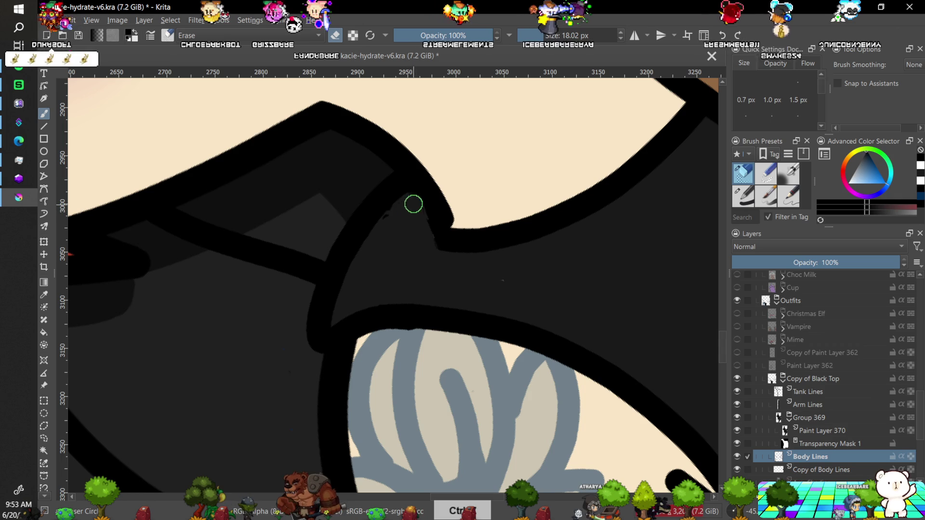
left_click(810, 443)
key("x")
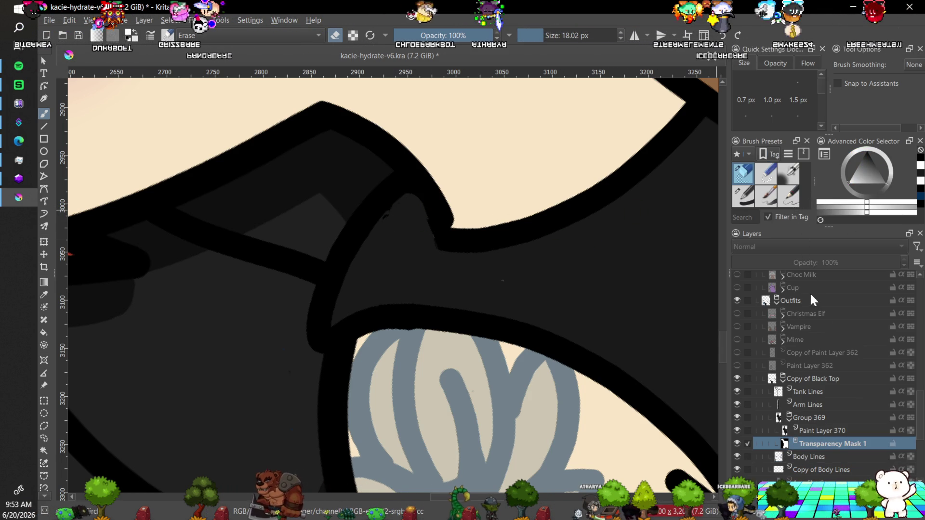
Set up the ink pen on Tank Lines in near-black with Stabilizer smoothing at 9.75 px.
left_click(747, 200)
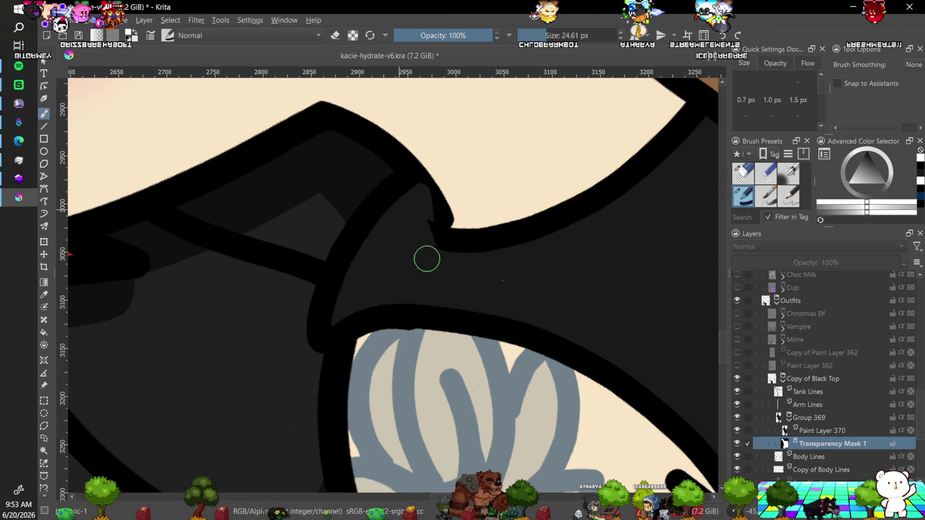
key("ctrl")
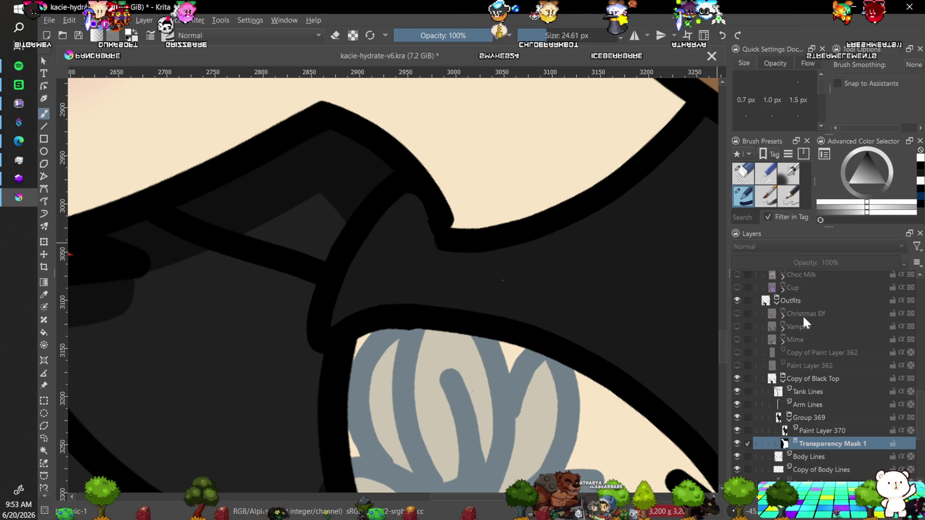
left_click(809, 392)
left_click(862, 213)
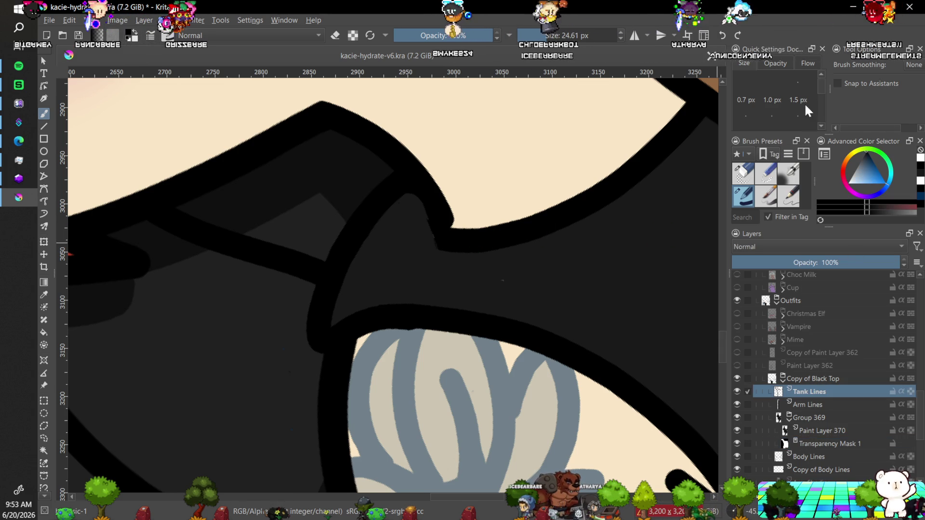
left_click(913, 64)
left_click(901, 104)
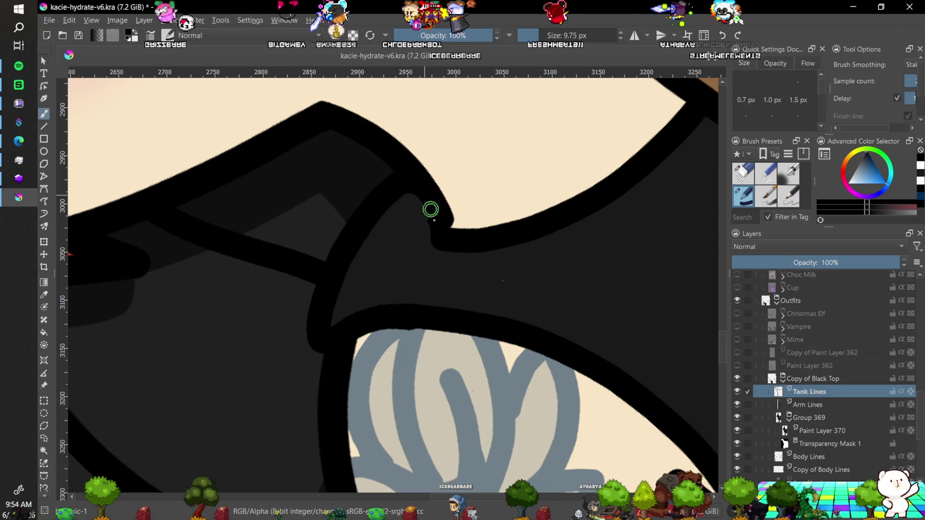
key("minus")
key("minus")
key("minus")
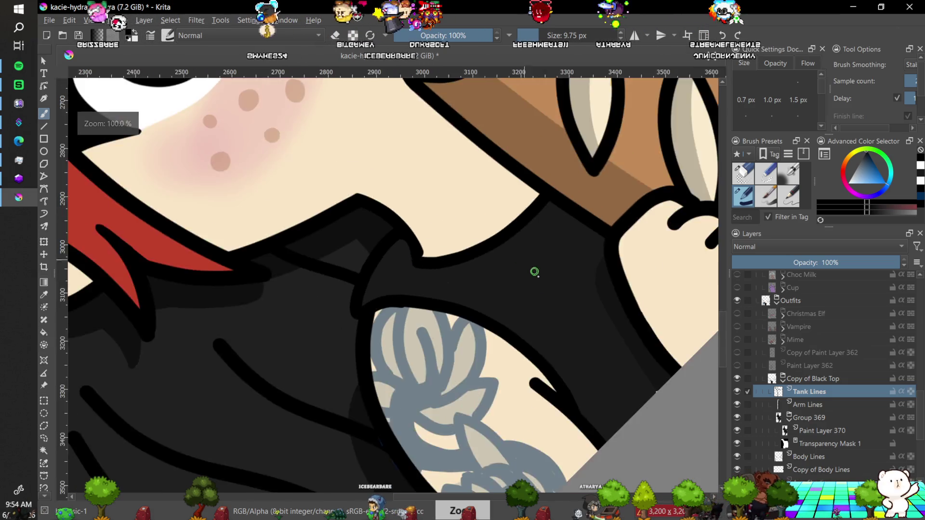
key("minus")
key("5")
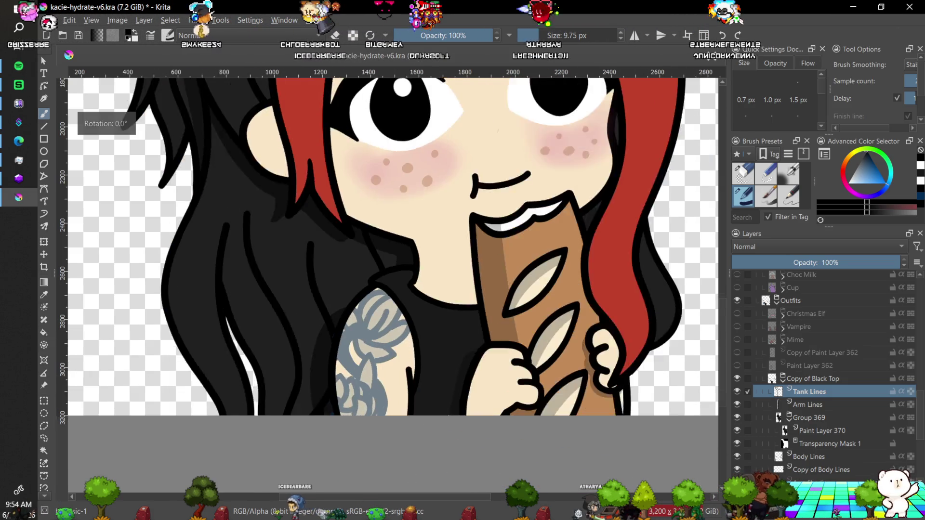
key("4")
key("minus")
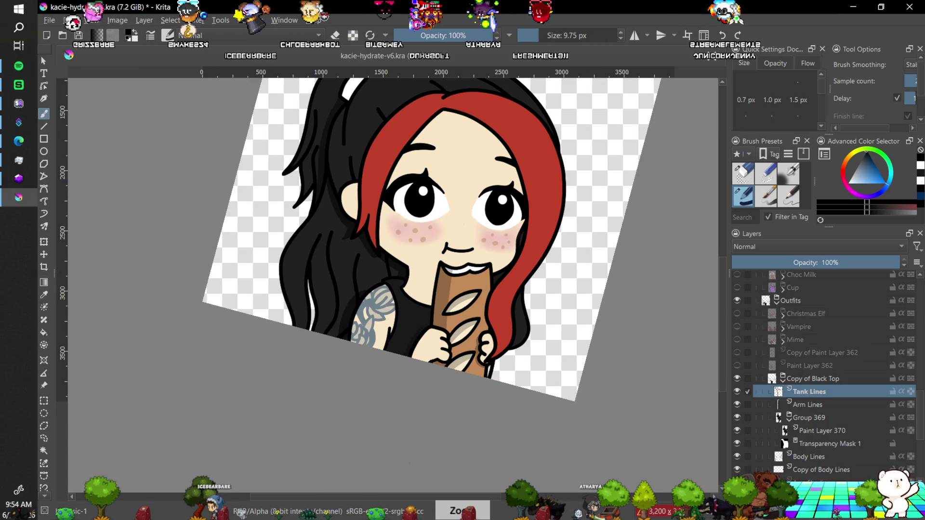
key("4")
key("4")
key("5")
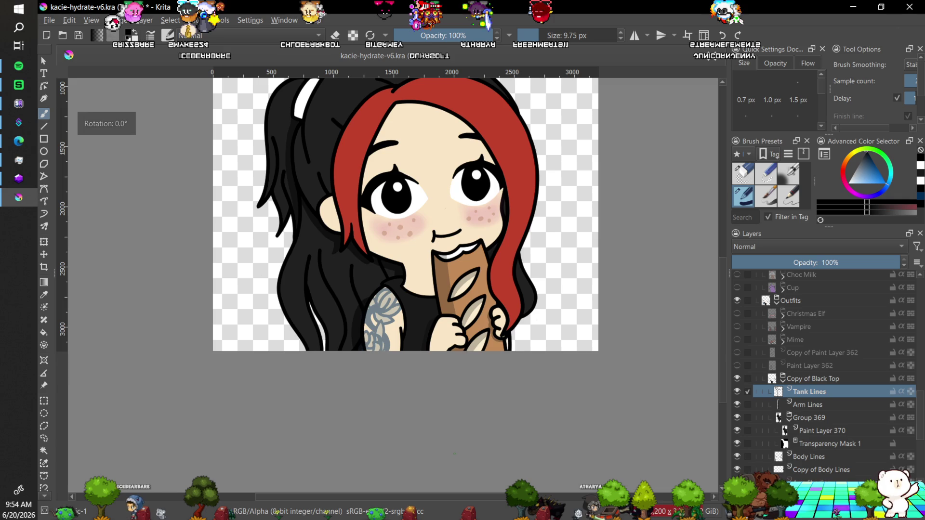
key("minus")
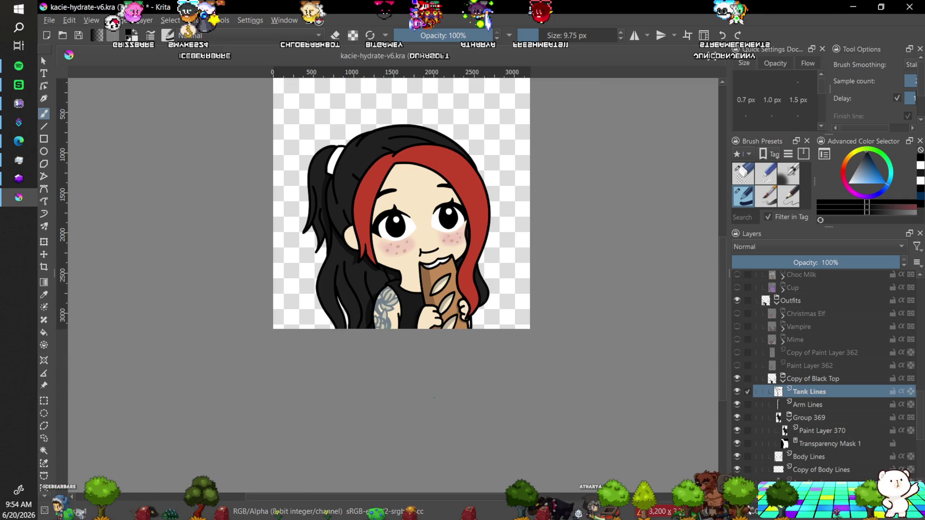
key("plus")
key("plus")
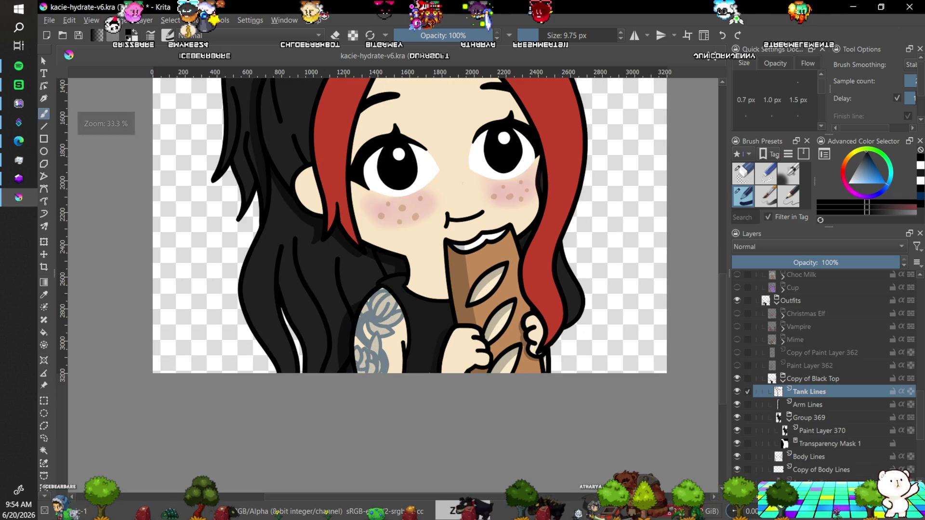
key("minus")
key("minus")
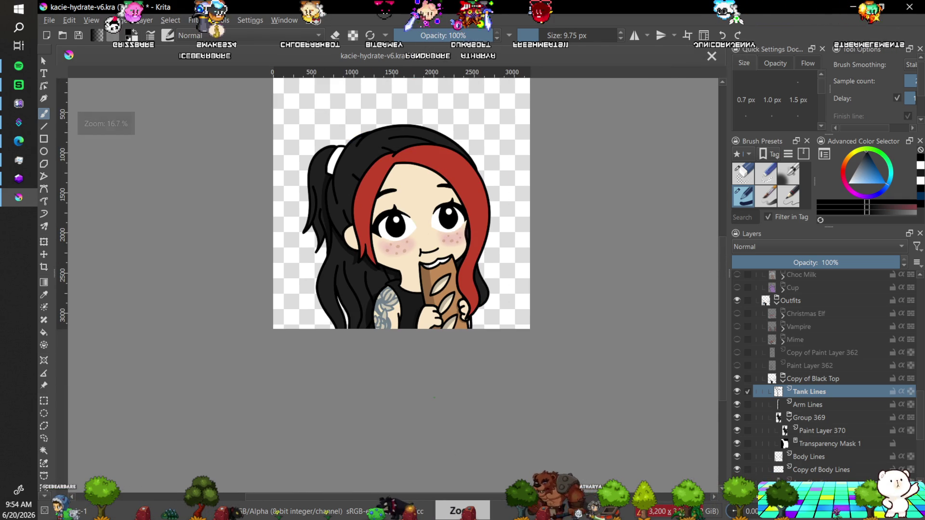
key("ctrl+plus")
key("ctrl+plus")
key("ctrl+plus")
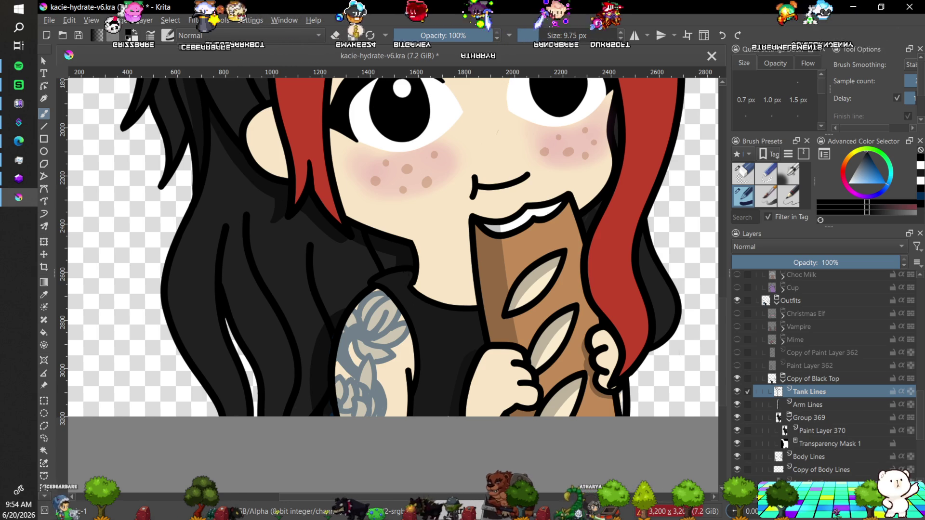
key("ctrl")
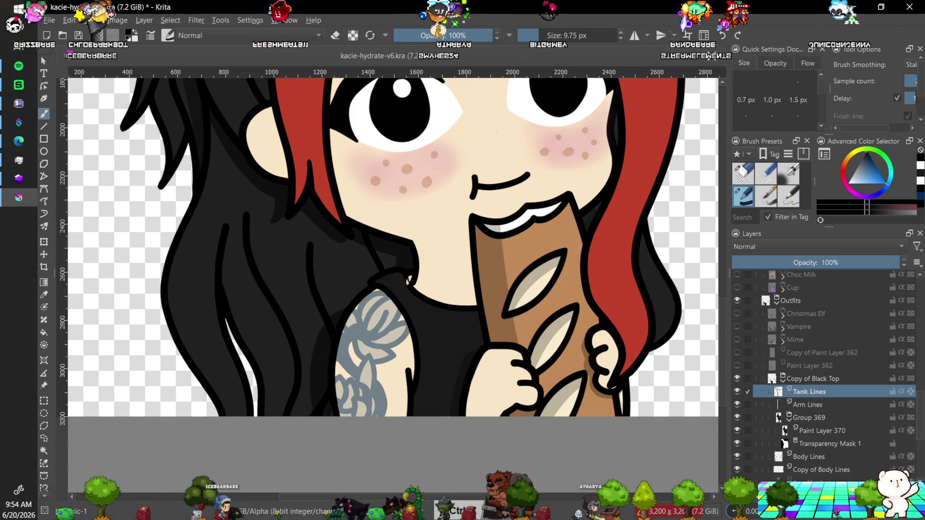
key("2")
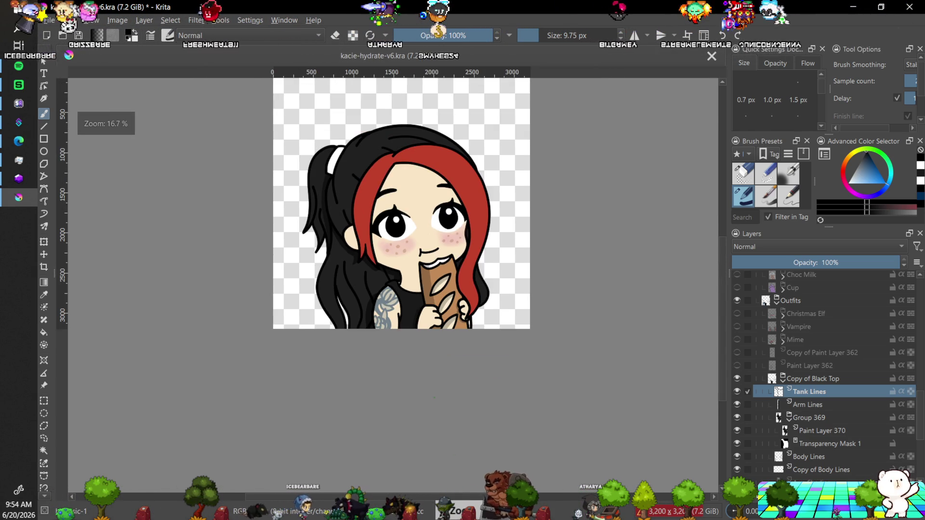
scroll(393, 289, "up", 4)
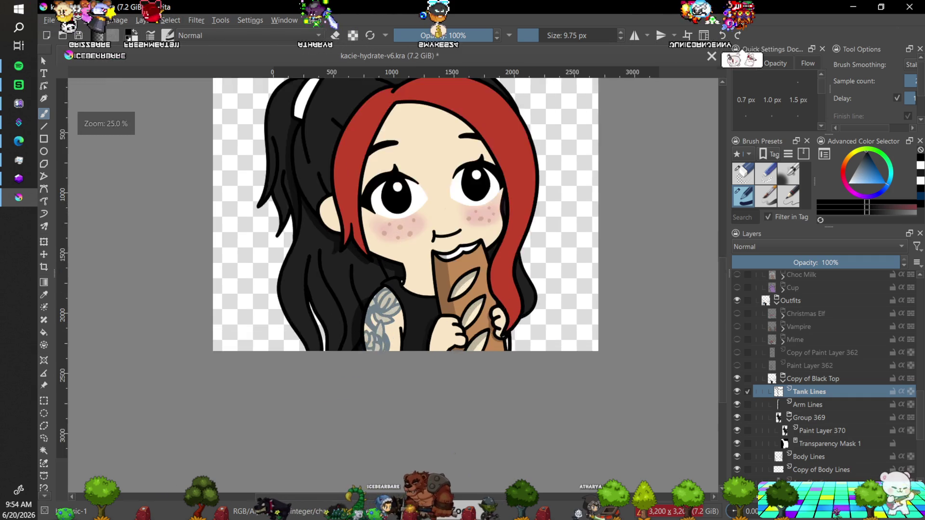
key("1")
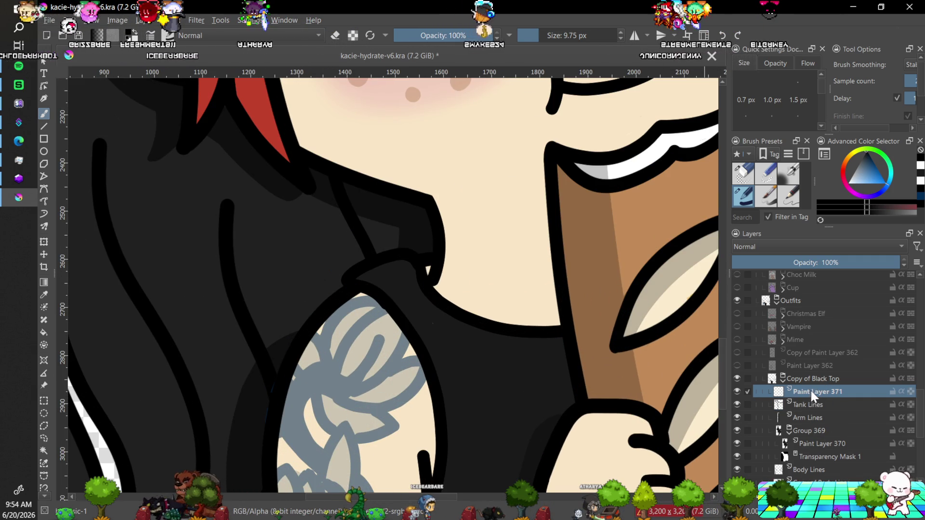
Move Paint Layer 371 below Body Lines and lower its opacity to 45%.
left_click_drag(811, 392, 843, 472)
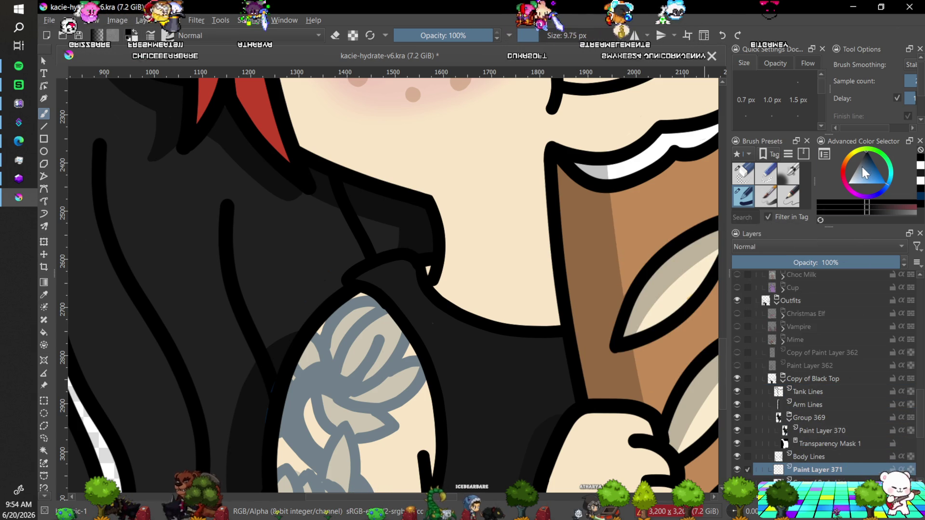
left_click(792, 263)
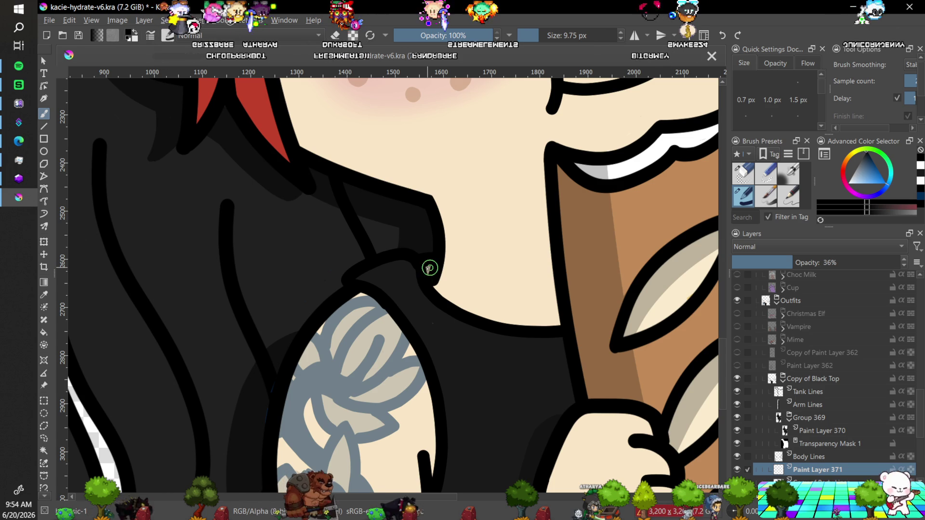
key("minus")
key("minus")
key("minus")
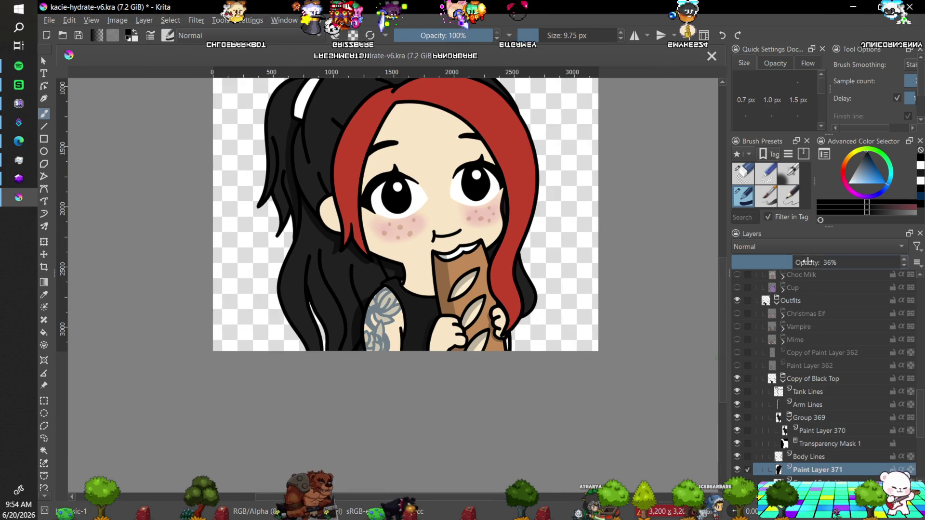
key("minus")
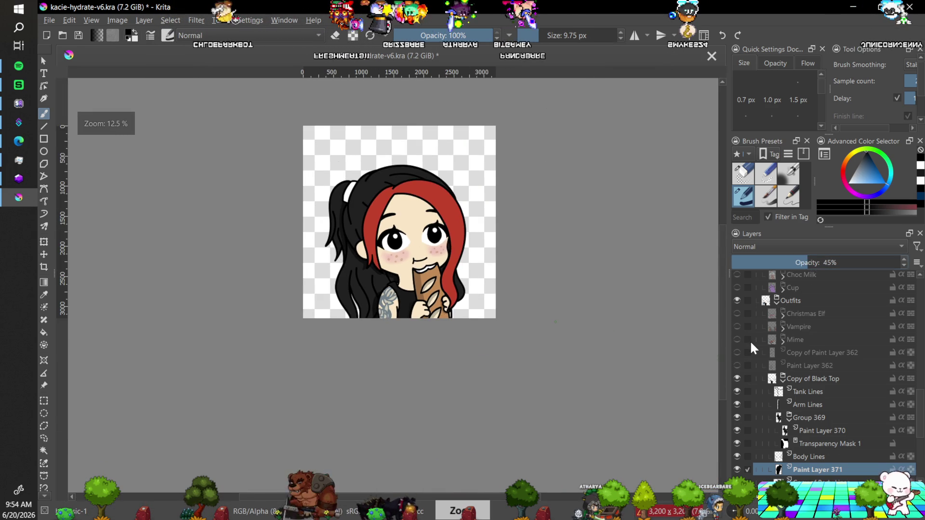
Zoom in and out repeatedly to review the emote's new shading at small and large sizes.
key("plus")
key("plus")
key("plus")
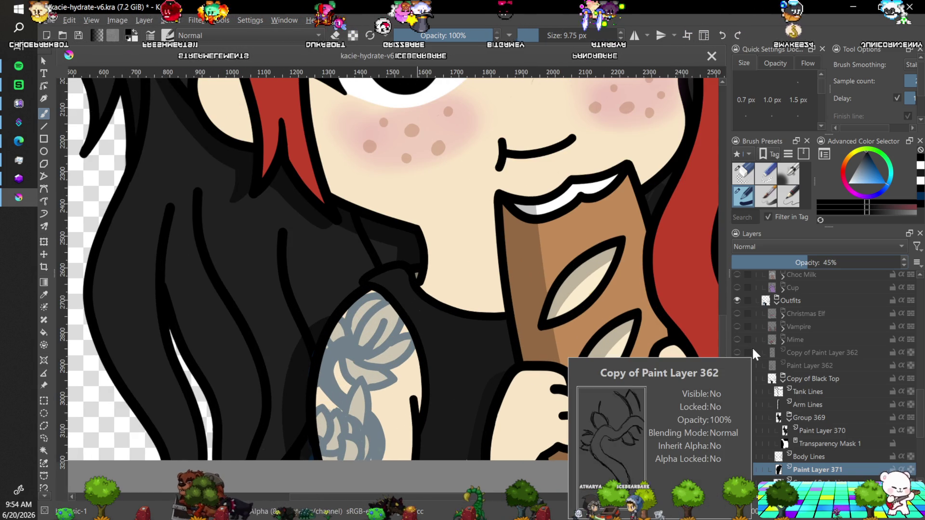
key("minus")
key("minus")
key("minus")
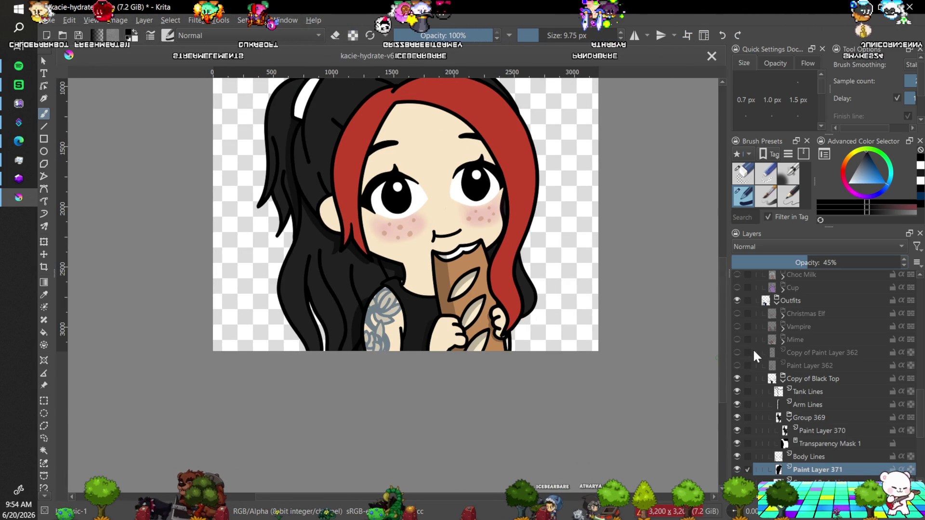
key("plus")
key("plus")
key("minus")
key("minus")
key("minus")
key("minus")
key("plus")
key("minus")
key("minus")
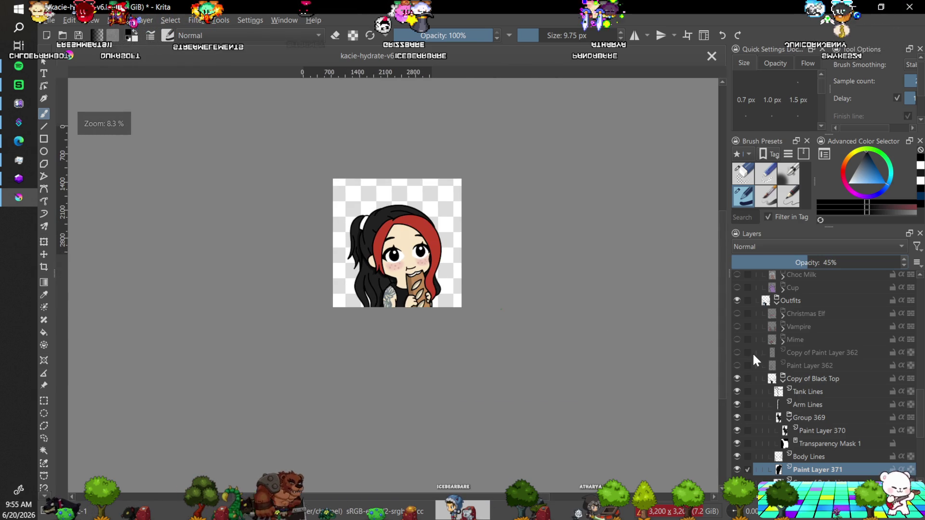
key("plus")
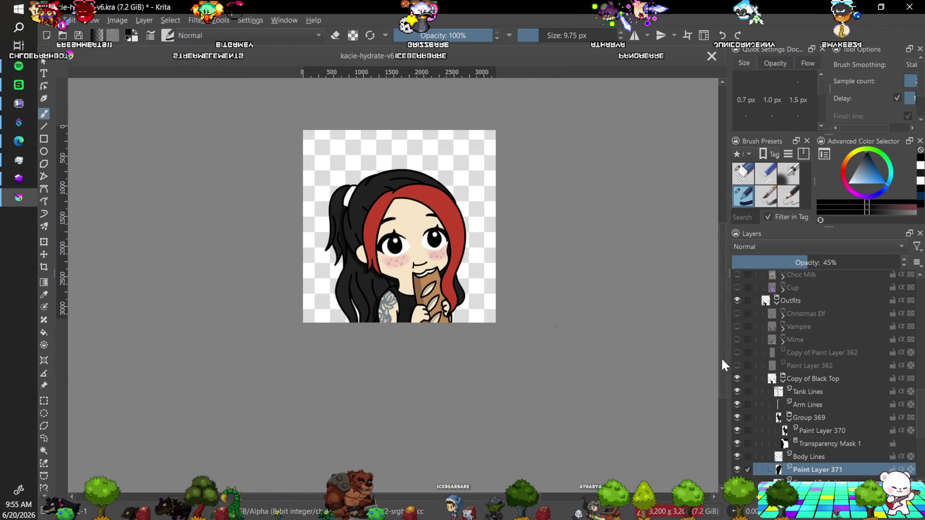
scroll(721, 339, "up", 2)
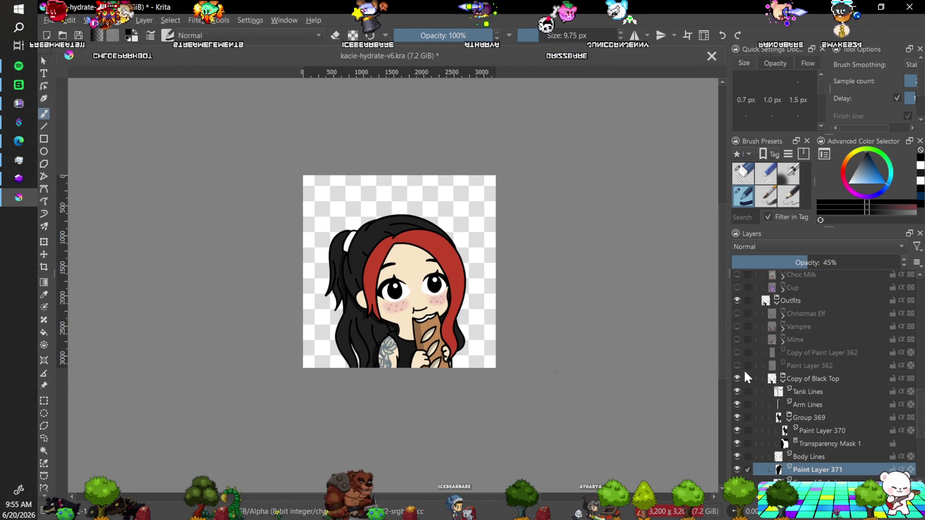
key("plus")
key("plus")
key("plus")
scroll(722, 302, "down", 5)
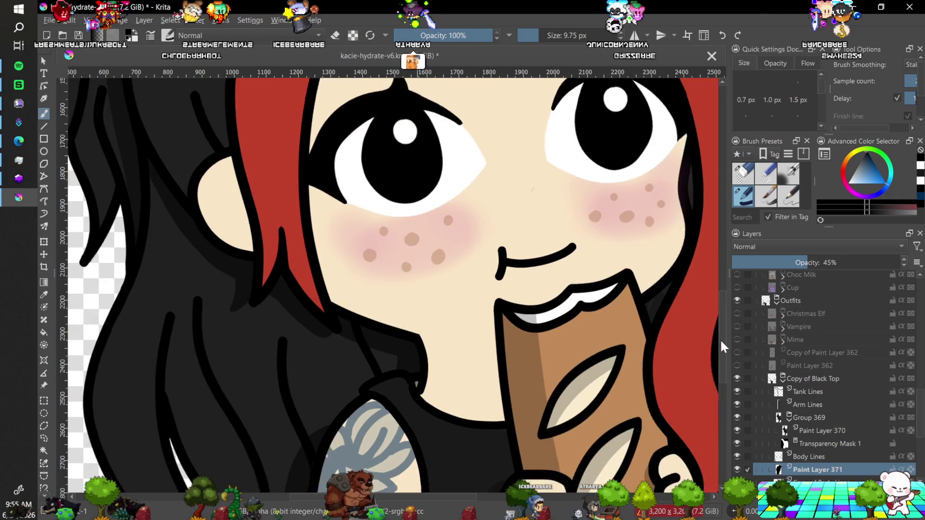
On Tank Lines, erase a bit of the strap outline at the shoulder.
key("plus")
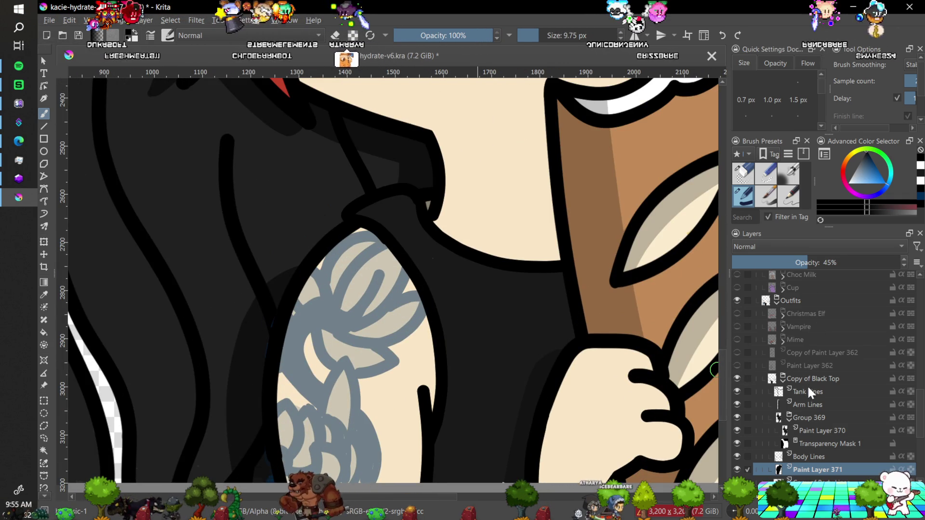
left_click(816, 391)
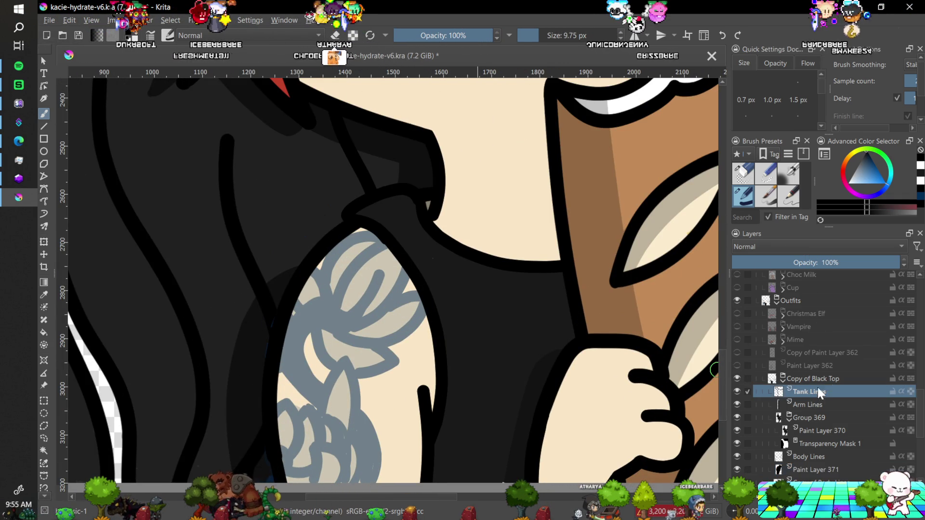
key("e")
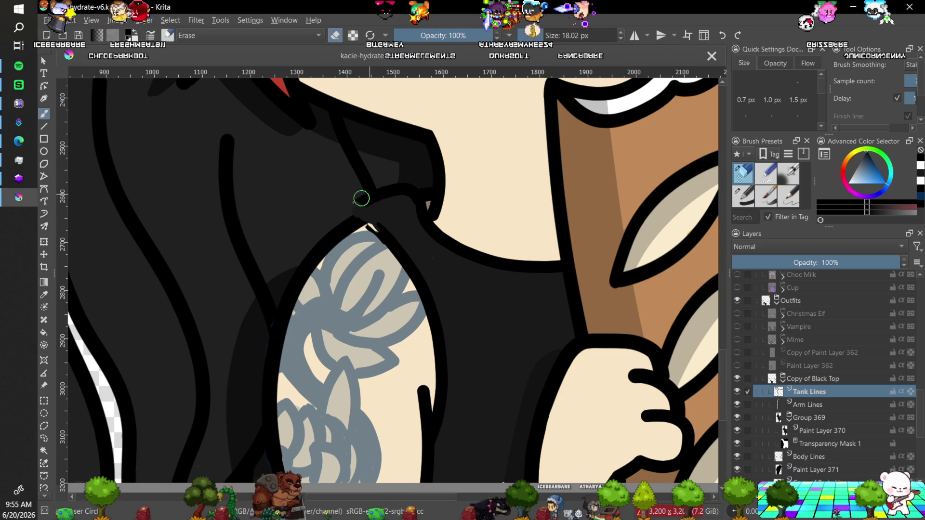
left_click_drag(378, 193, 367, 194)
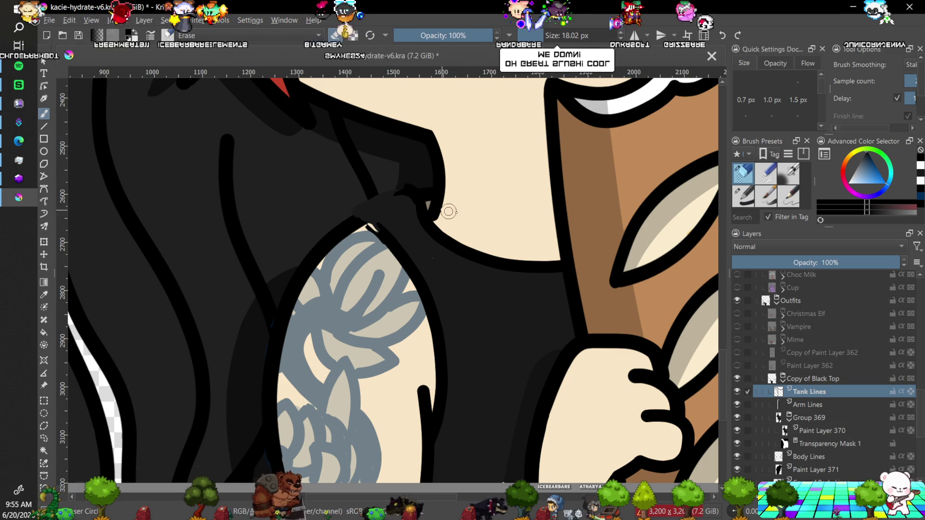
Switch back to a painting brush and undo a stray black dab on the arm.
left_click(744, 196)
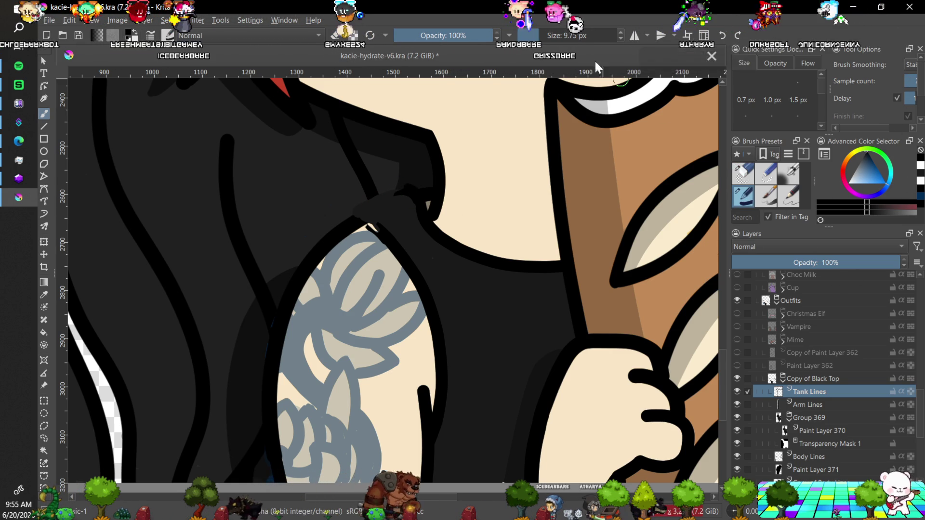
scroll(620, 38, "up", 5)
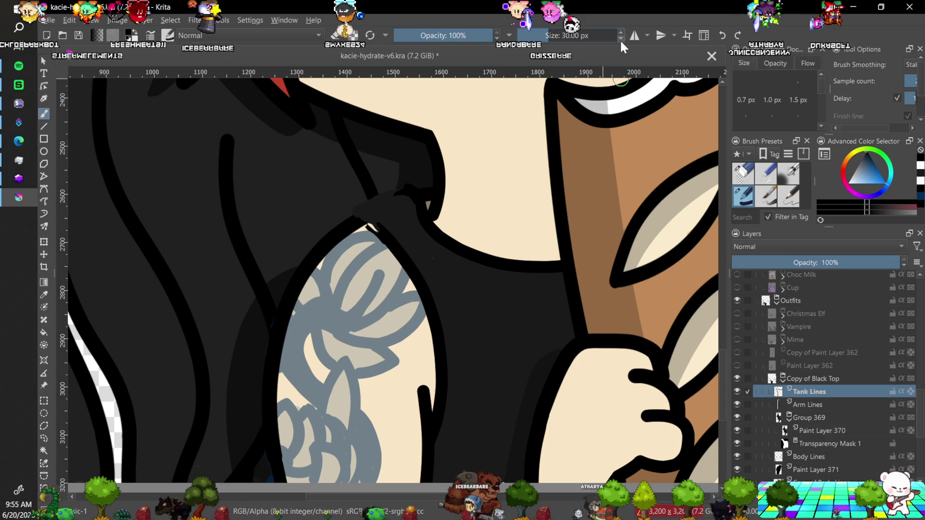
scroll(619, 38, "down", 2)
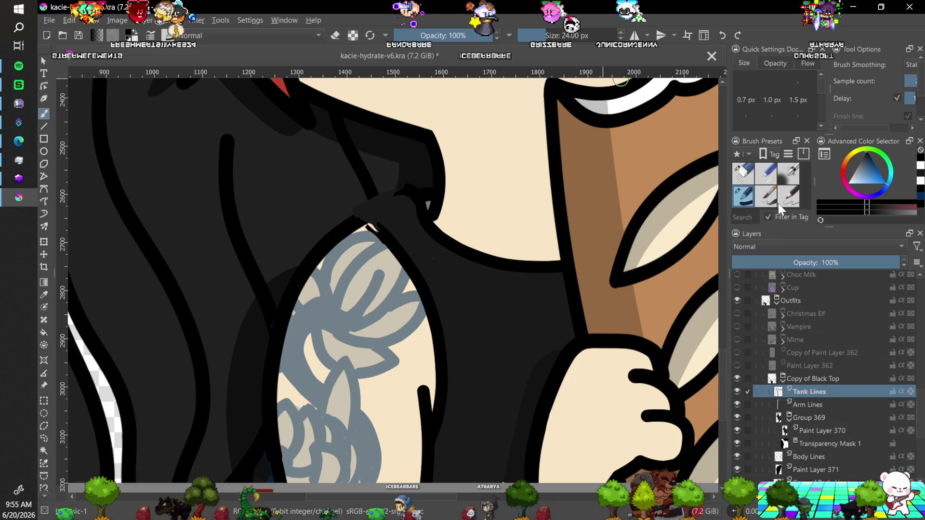
mouse_move(778, 203)
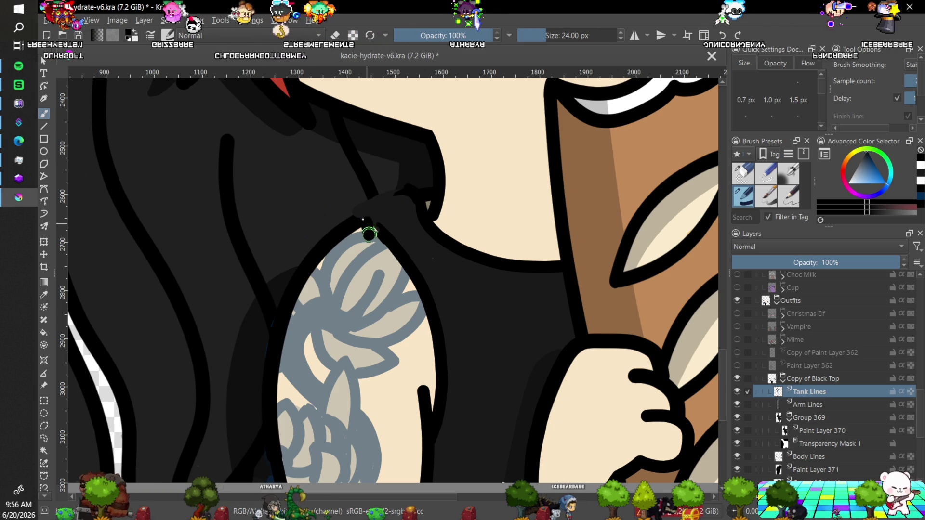
key("ctrl+z")
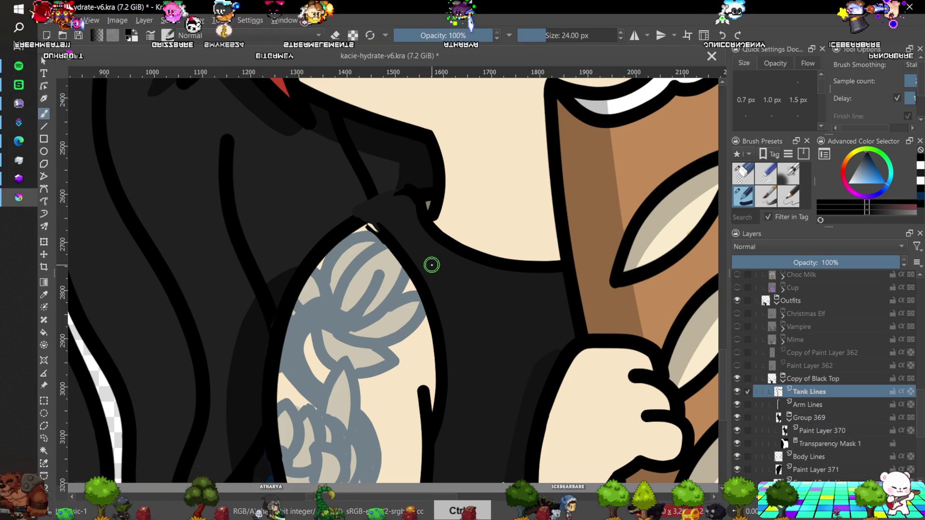
Redraw the strap outline so it extends cleanly over the grey fill's edge at the shoulder.
scroll(431, 264, "up", 2)
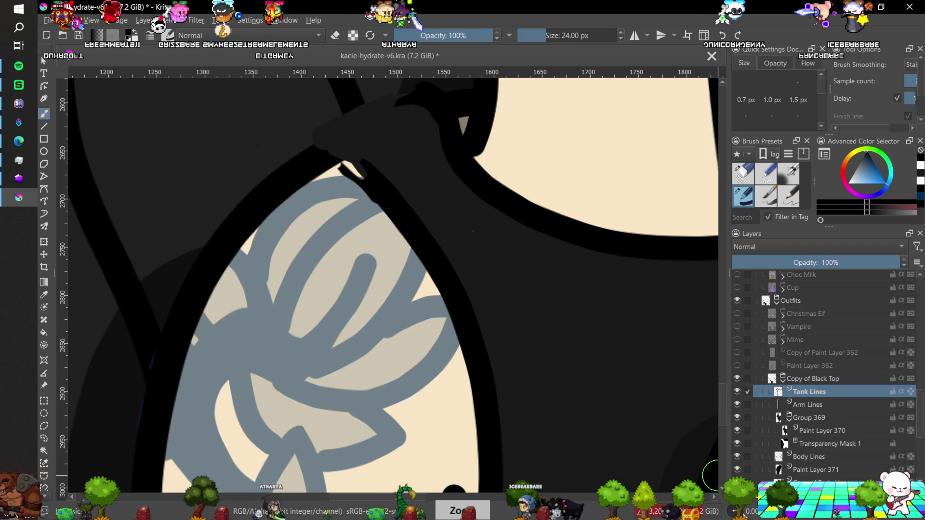
key("4")
key("4")
key("4")
key("5")
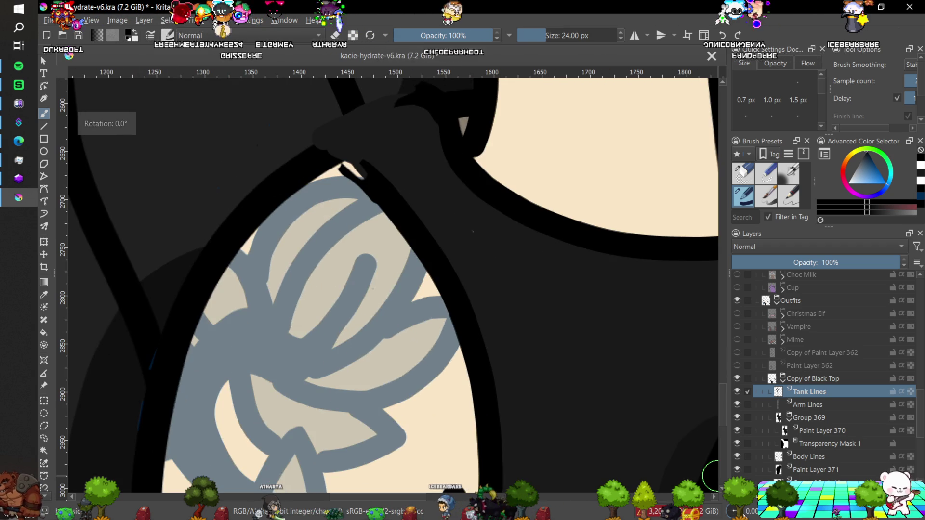
scroll(721, 269, "up", 5)
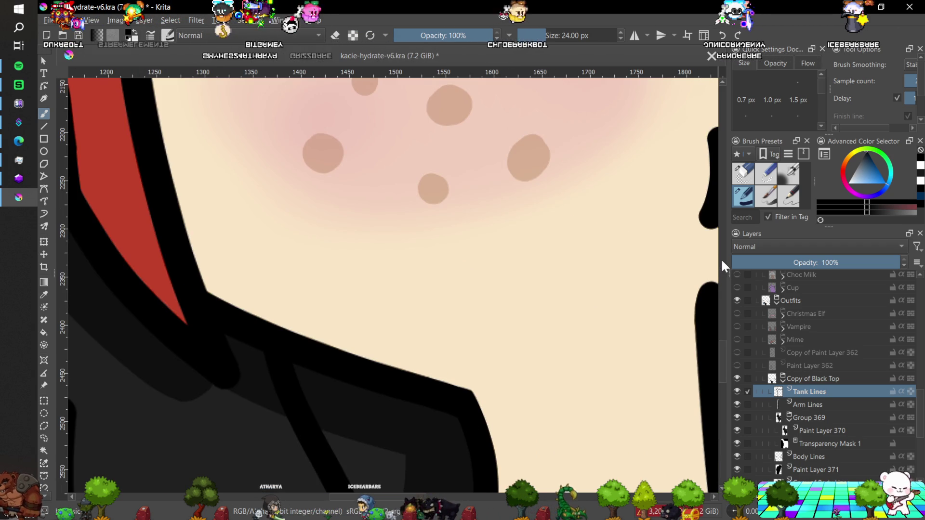
left_click_drag(721, 345, 720, 381)
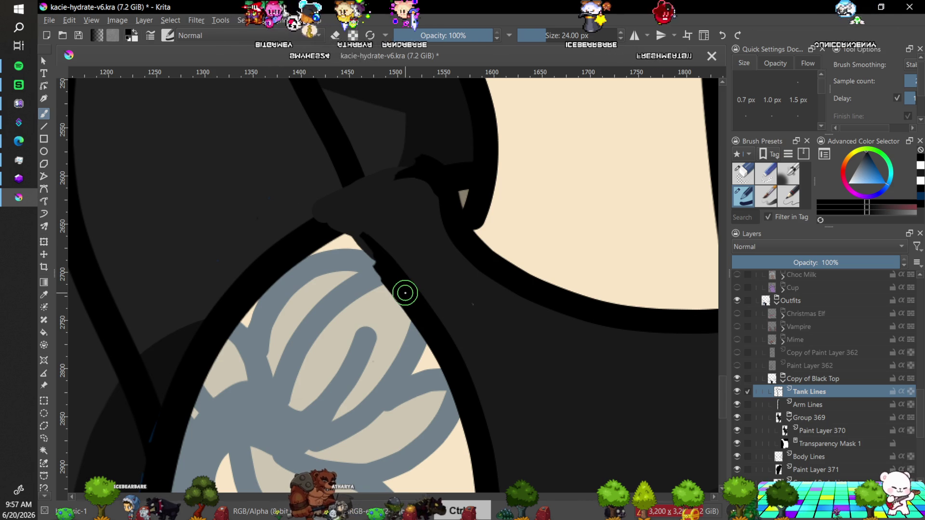
left_click_drag(379, 263, 363, 241)
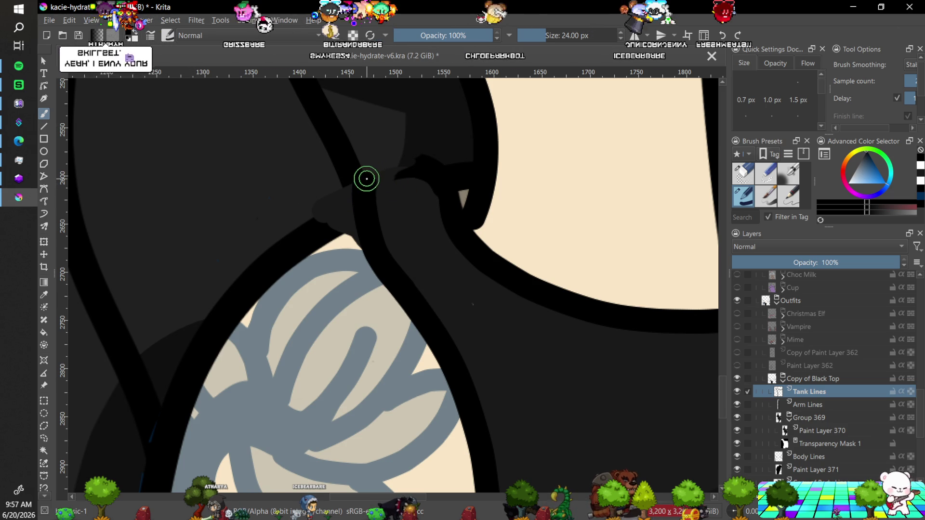
scroll(421, 166, "down", 10)
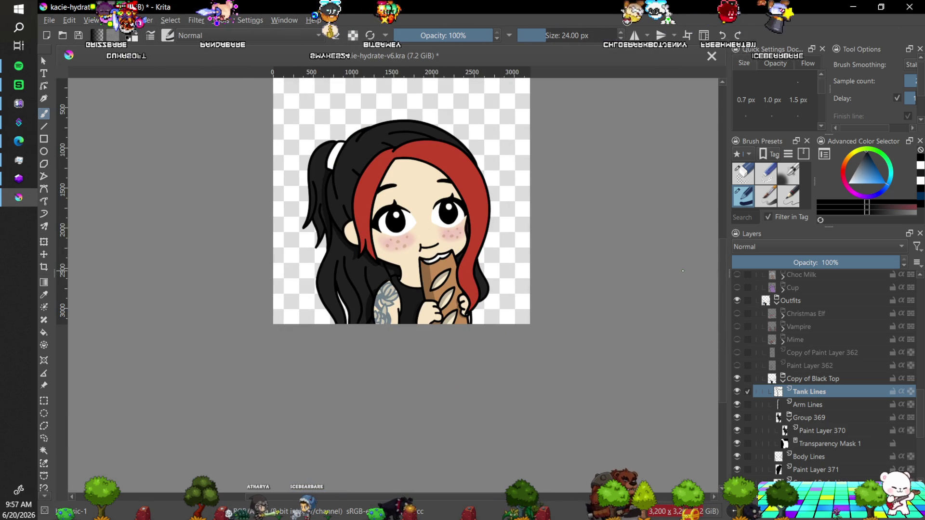
scroll(352, 214, "up", 5)
key("1")
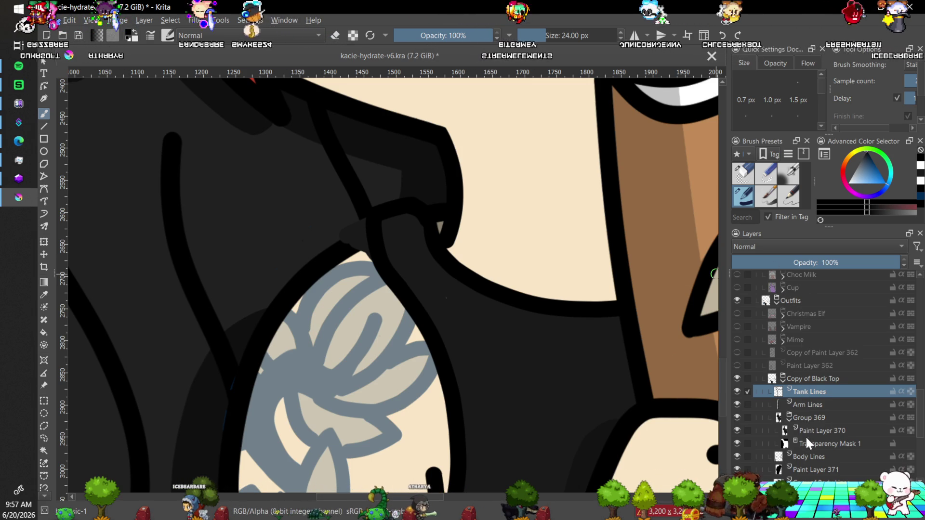
Select Body Lines and then Transparency Mask 1 to inspect them.
left_click(803, 456)
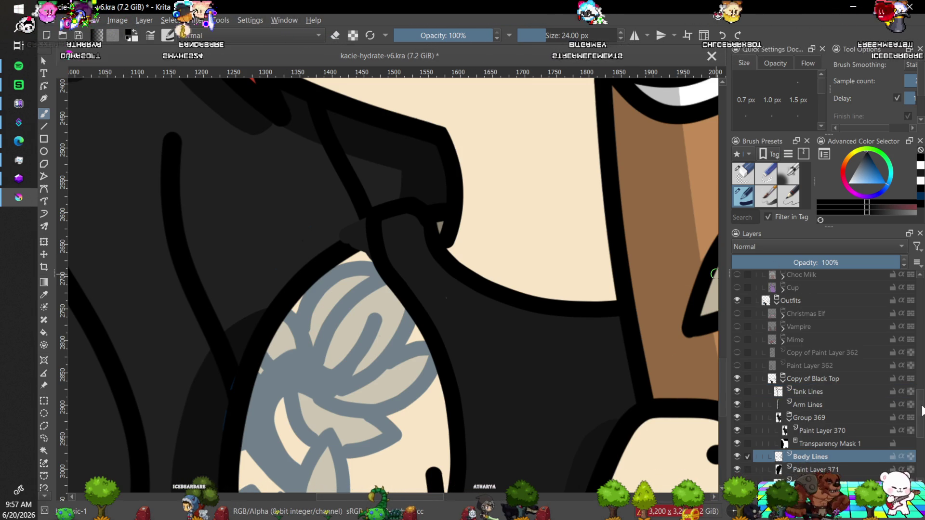
scroll(826, 417, "down", 2)
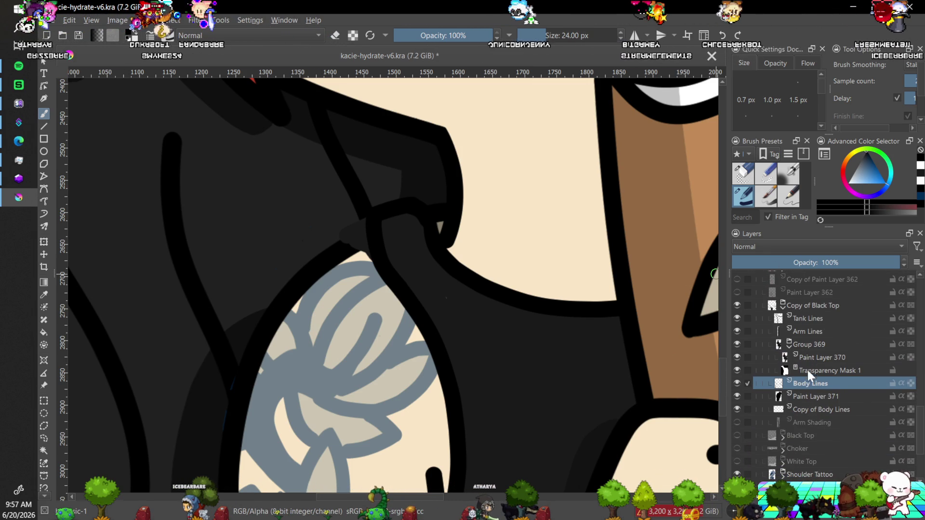
left_click(807, 371)
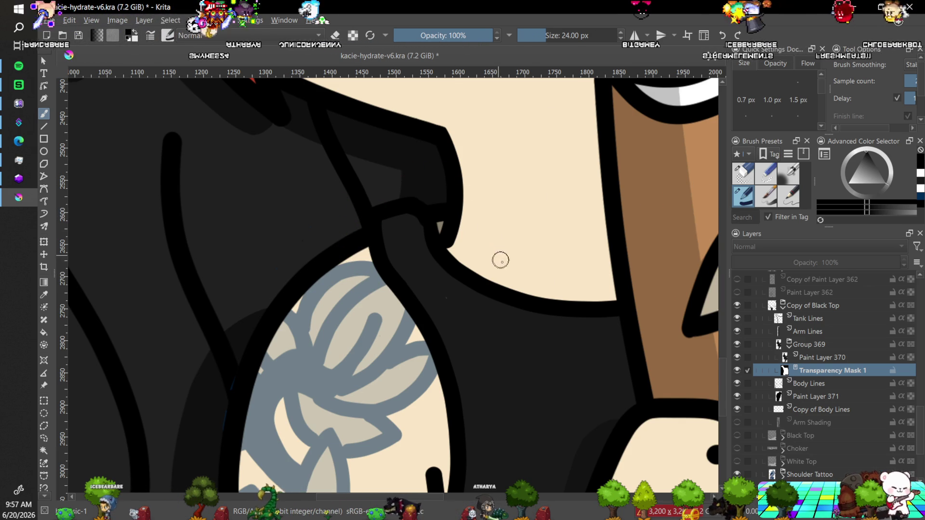
scroll(498, 254, "down", 6)
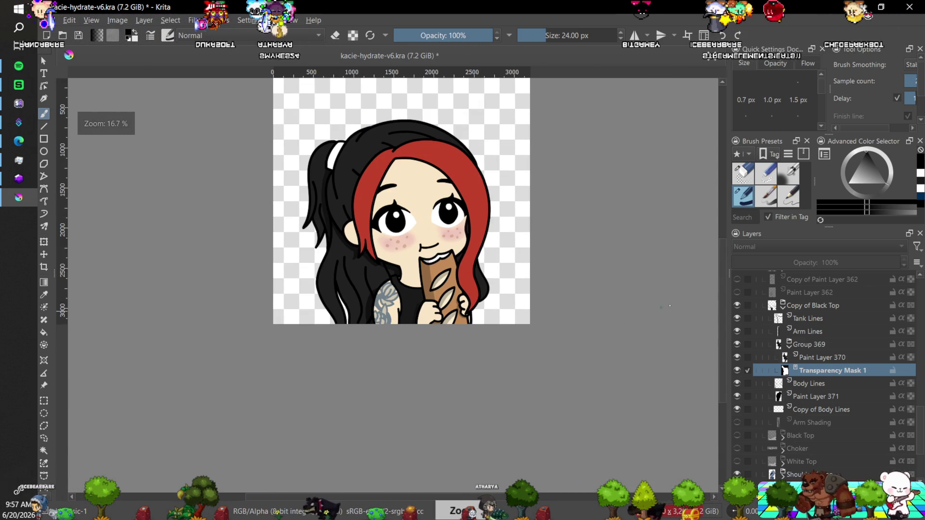
left_click_drag(720, 302, 719, 291)
Zoom in on the tattooed arm and erase the Tank Lines outline's inner edge by the shoulder.
key("plus")
key("plus")
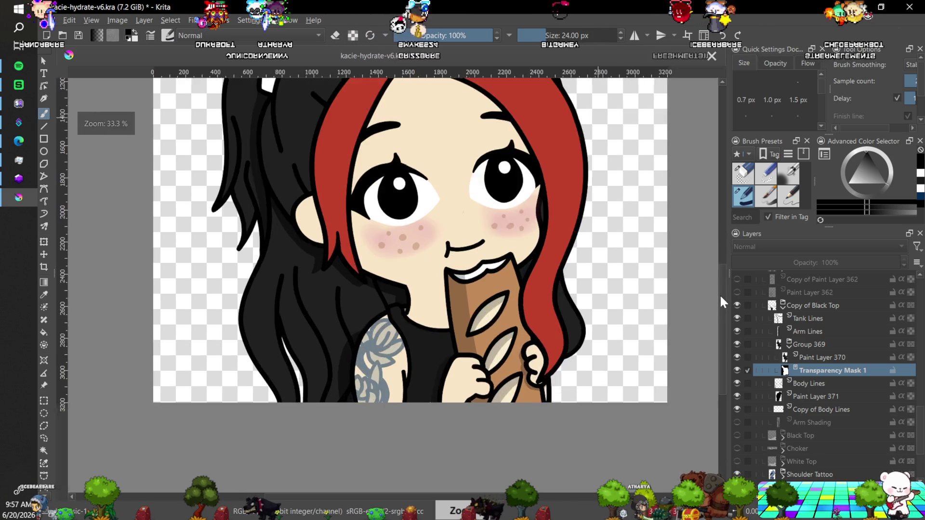
left_click_drag(720, 295, 721, 323)
key("plus")
key("plus")
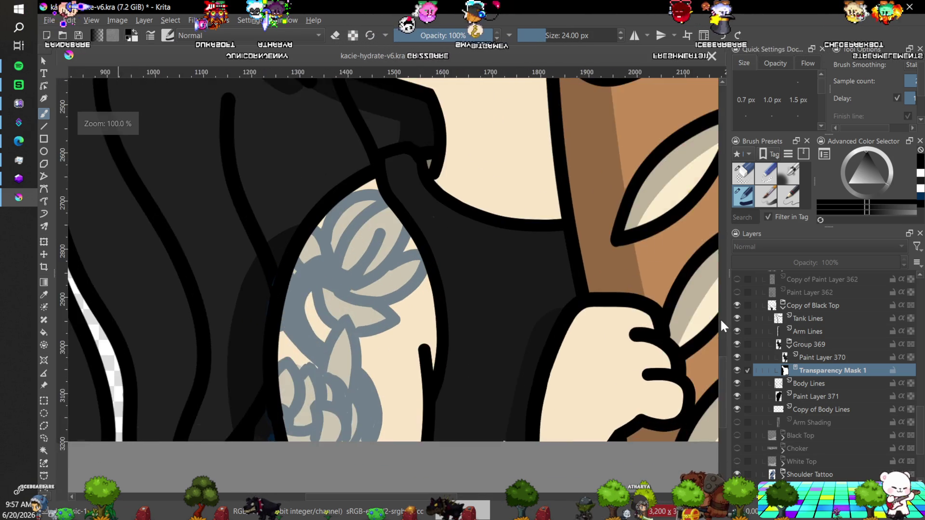
left_click_drag(719, 369, 720, 363)
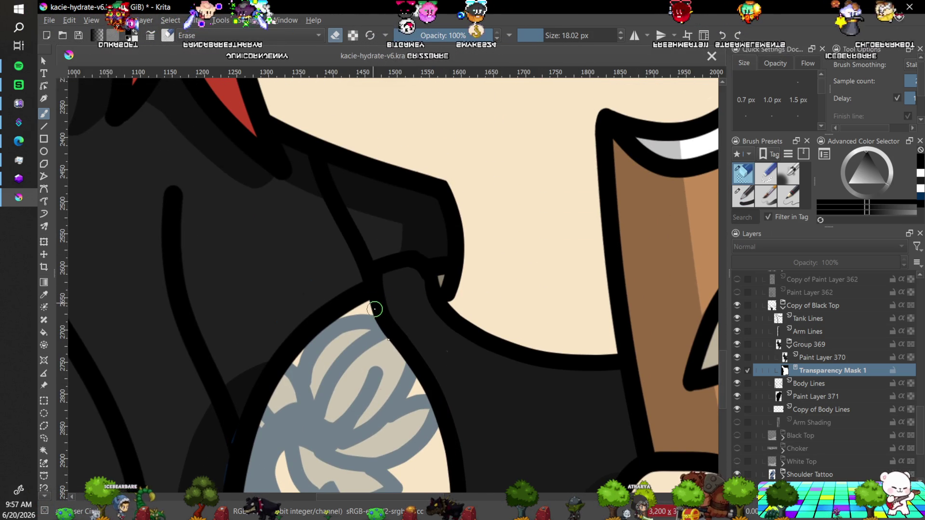
left_click(810, 319)
left_click_drag(376, 306, 397, 352)
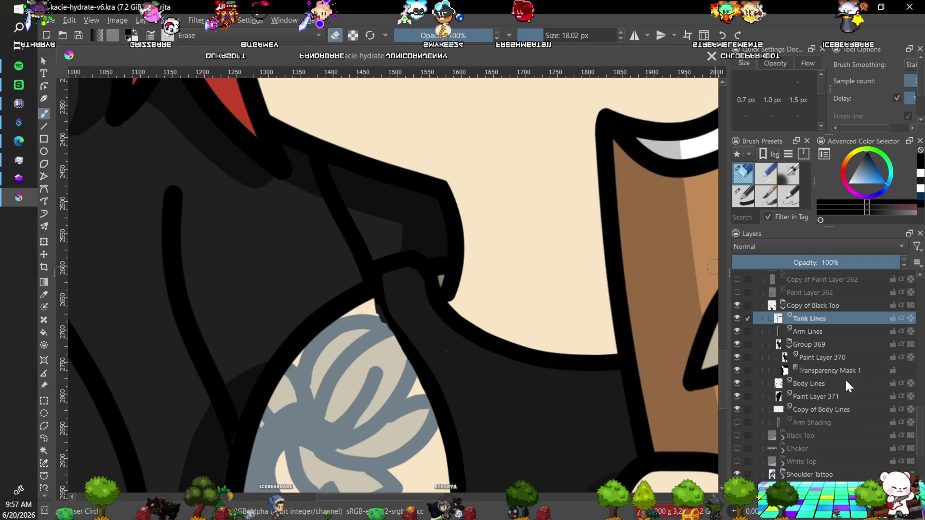
mouse_move(847, 382)
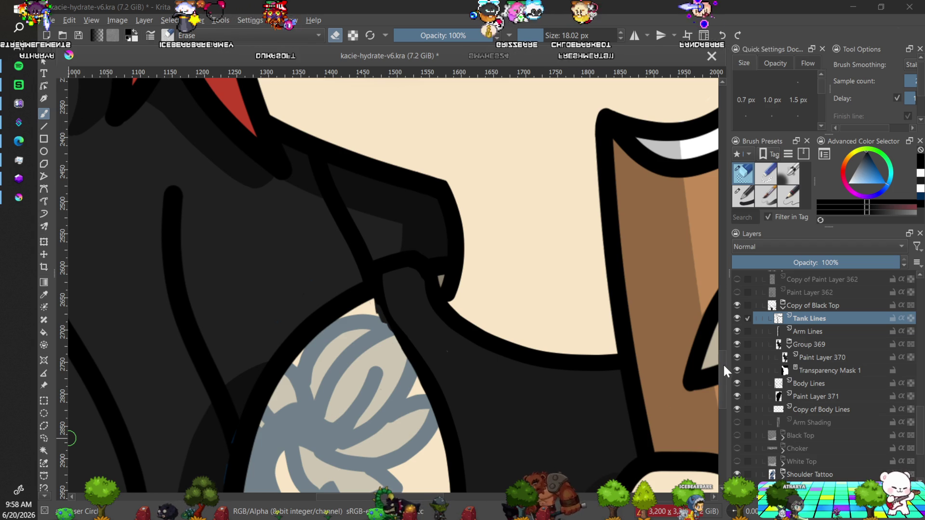
left_click_drag(721, 363, 720, 375)
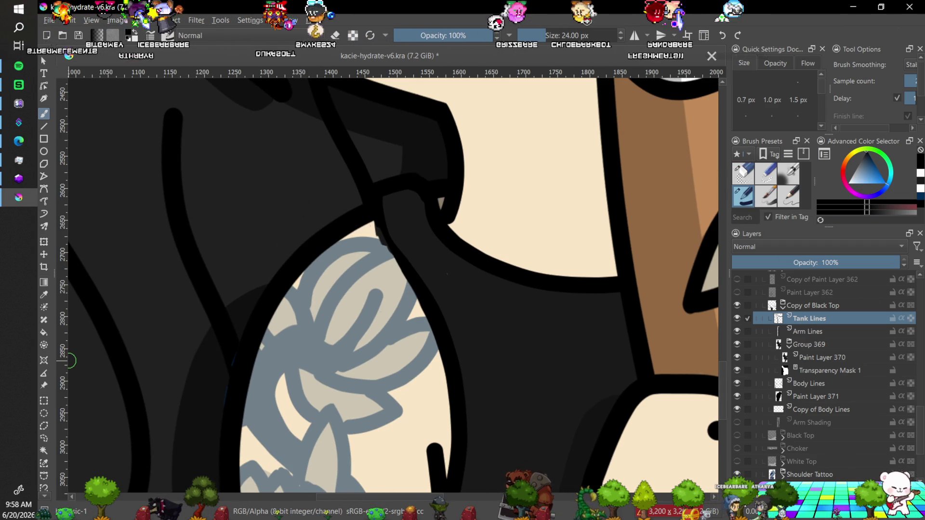
key("6")
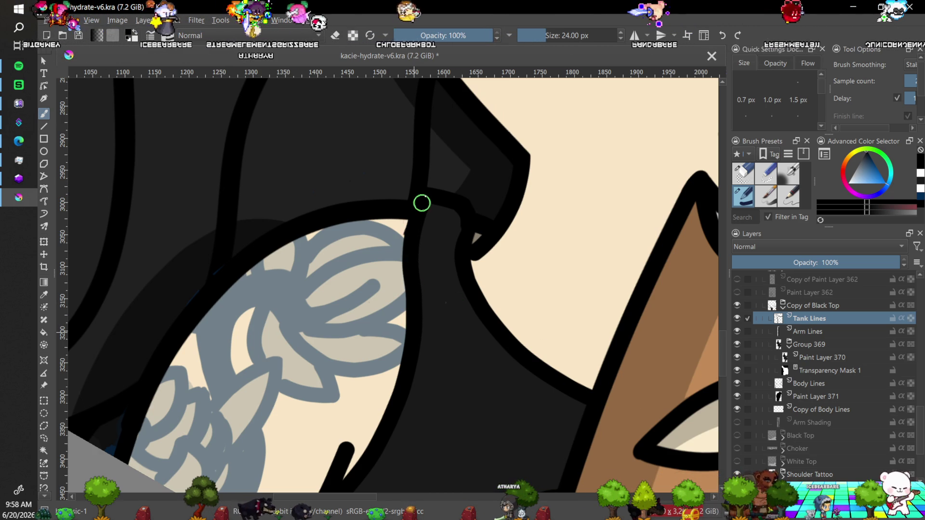
key("minus")
key("minus")
key("minus")
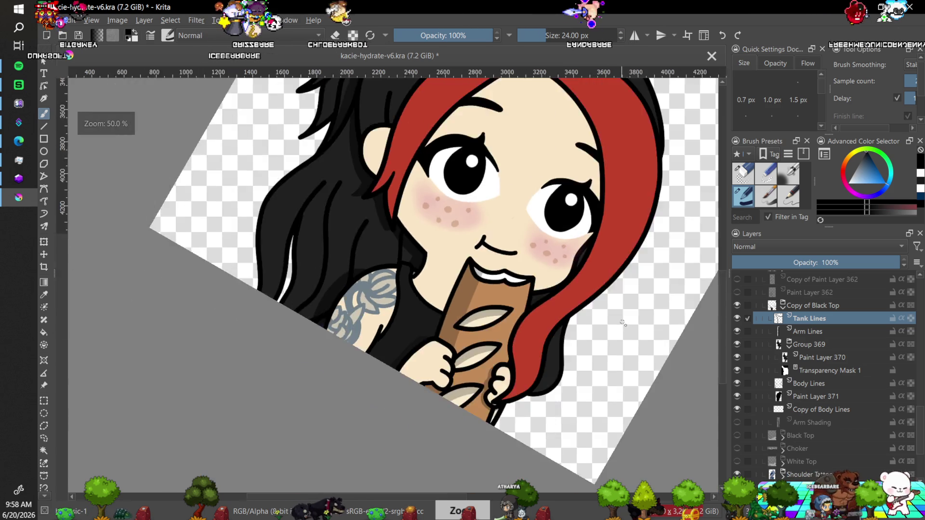
Zoom out and reset the view rotation to 0° to see the whole emote.
key("minus")
key("minus")
key("minus")
key("4")
key("4")
key("4")
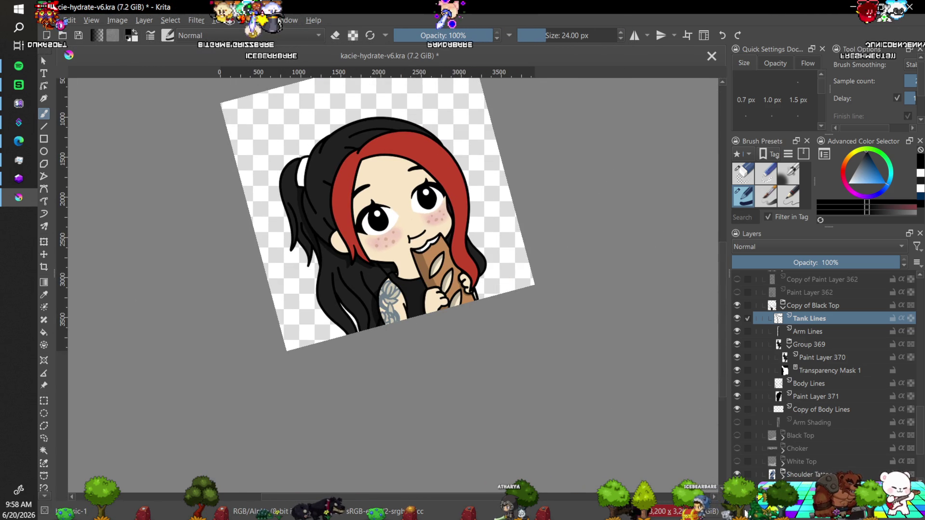
key("5")
key("minus")
key("4")
key("5")
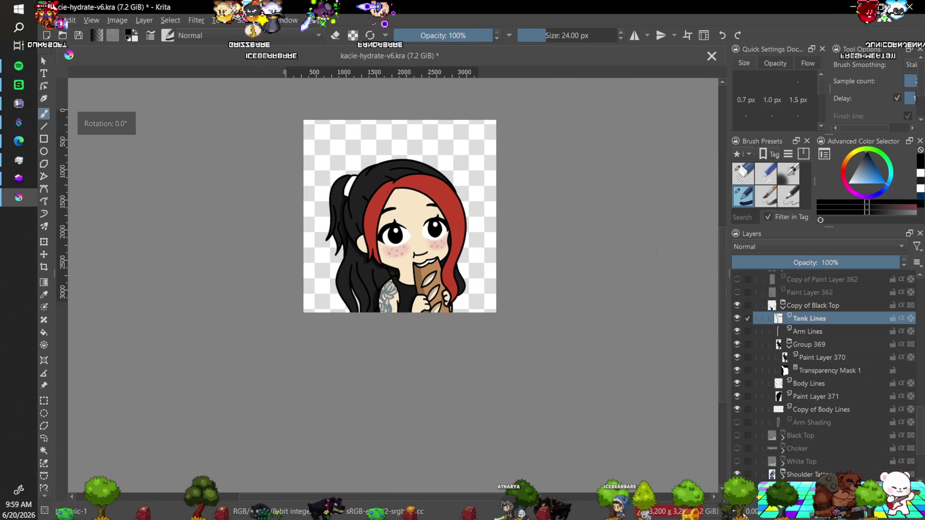
key("minus")
key("plus")
key("plus")
key("plus")
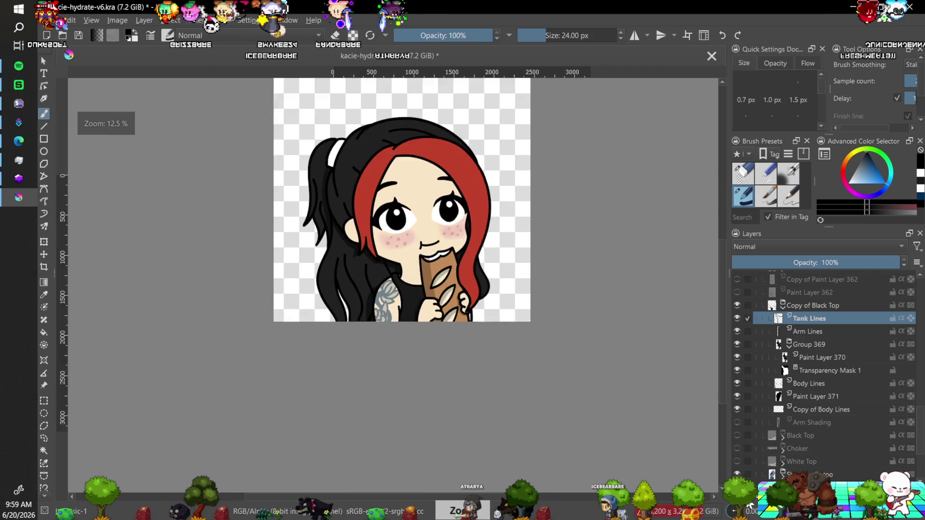
key("minus")
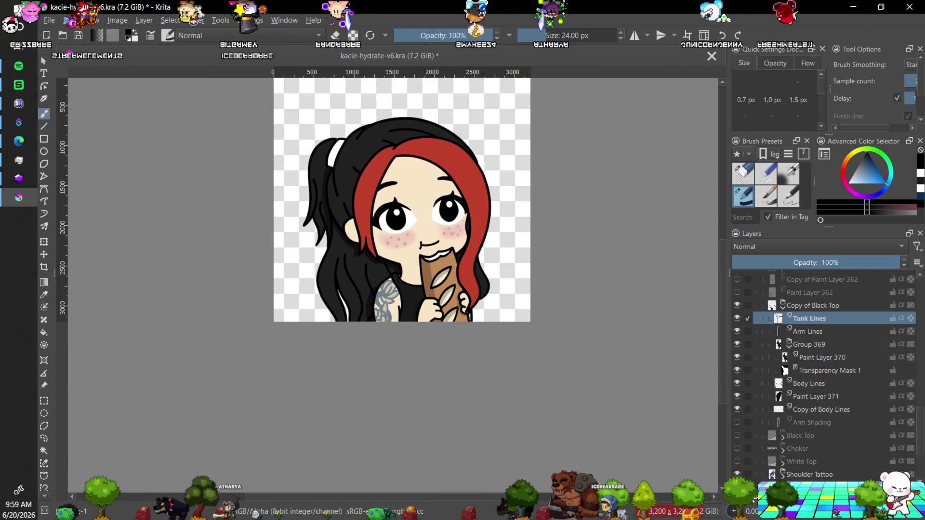
key("plus")
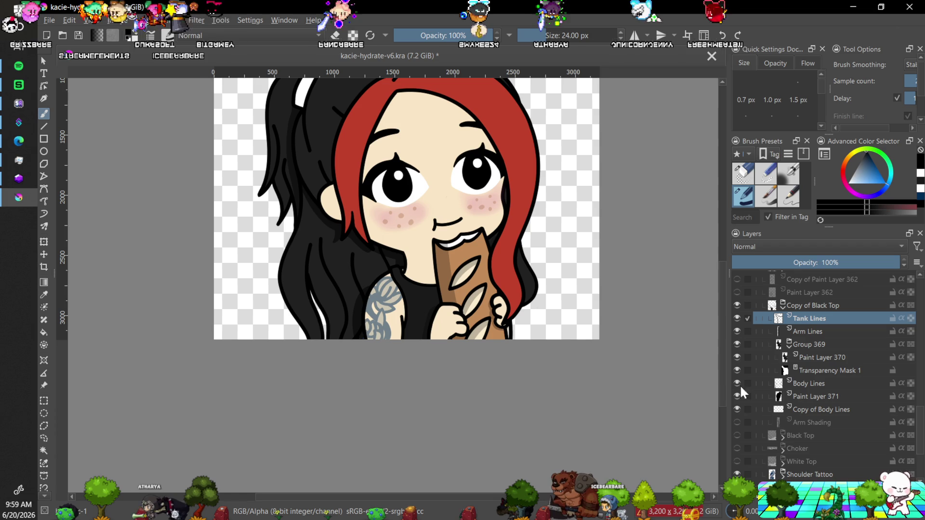
Zoom in and pan to get a close view of the shoulder tattoo and bread-holding hand.
scroll(721, 380, "up", 2)
scroll(723, 370, "up", 5)
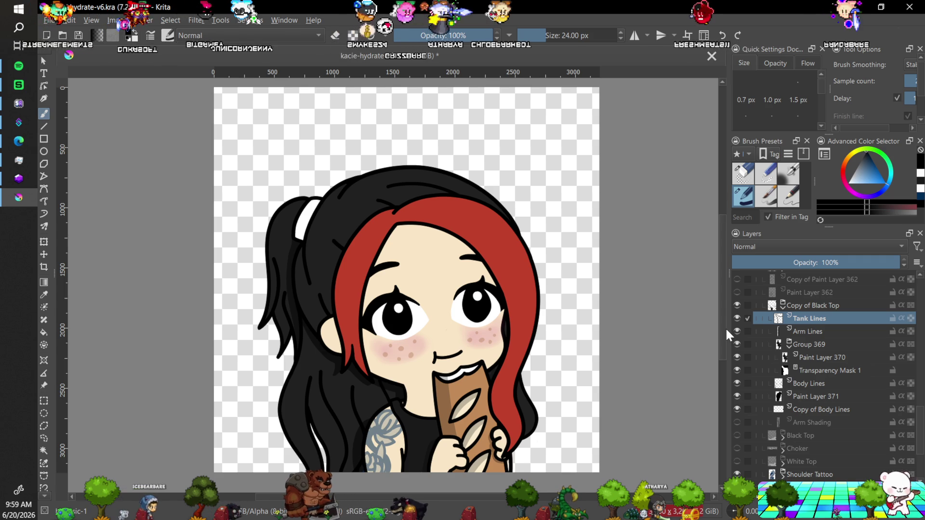
scroll(722, 308, "up", 3)
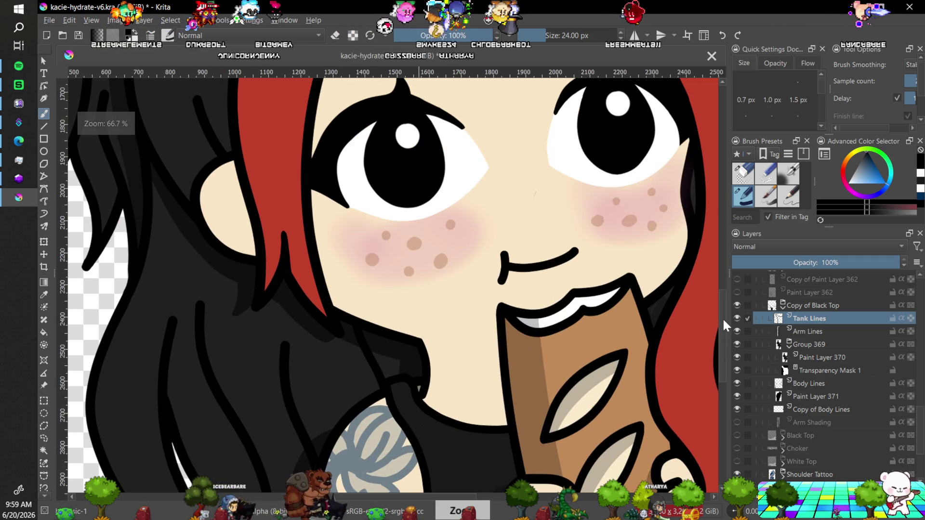
left_click_drag(722, 320, 719, 361)
scroll(720, 360, "up", 1)
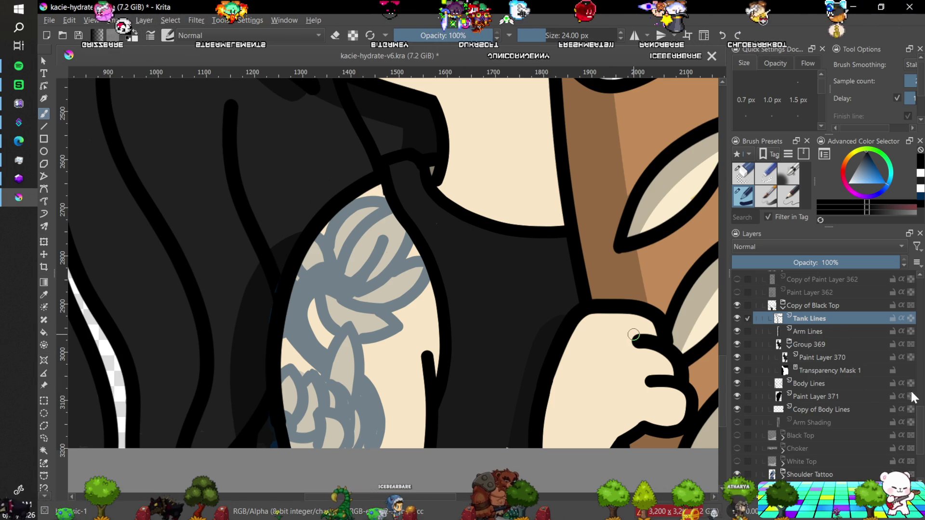
mouse_move(921, 418)
left_mouse_down()
mouse_move(914, 376)
mouse_move(912, 442)
left_mouse_up()
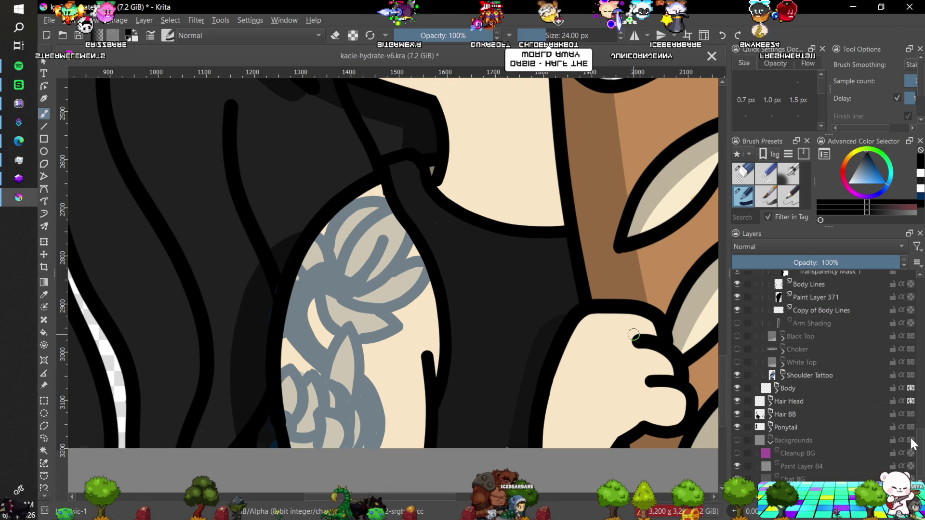
Duplicate the Body Lines layer and move the copy into the Shoulder Tattoo group.
left_click(783, 375)
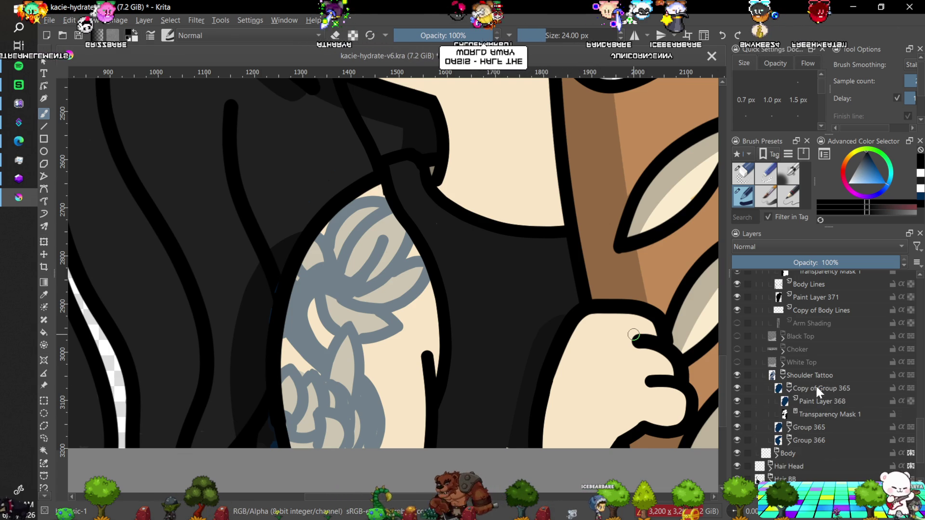
left_click_drag(921, 429, 918, 415)
left_click(808, 374)
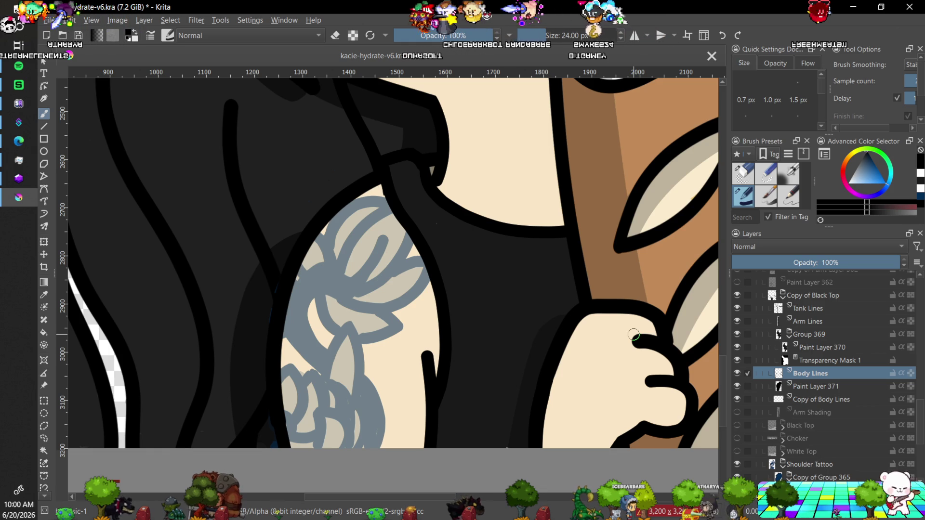
key("ctrl+j")
left_click_drag(921, 414, 922, 433)
mouse_move(809, 282)
left_mouse_down()
mouse_move(831, 391)
mouse_move(843, 393)
left_mouse_up()
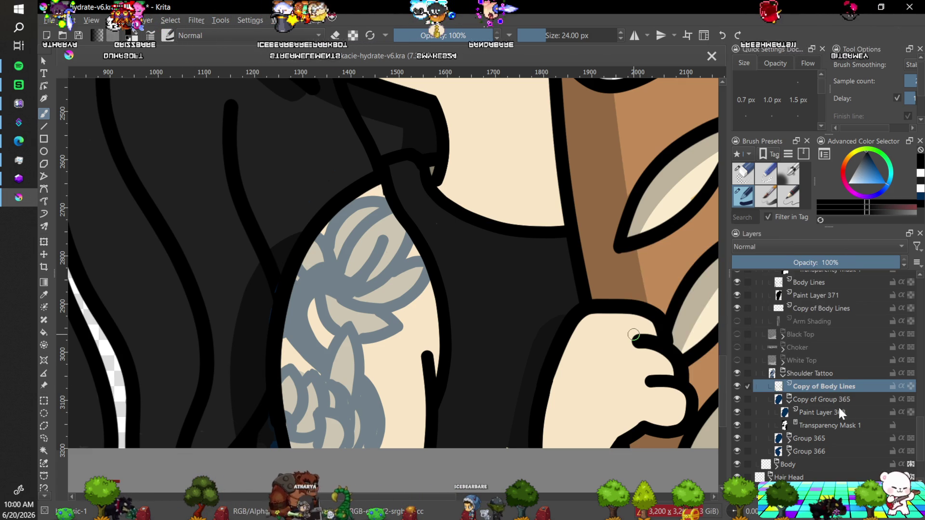
Toggle Group 365's visibility to compare, then select its transparency mask.
mouse_move(807, 413)
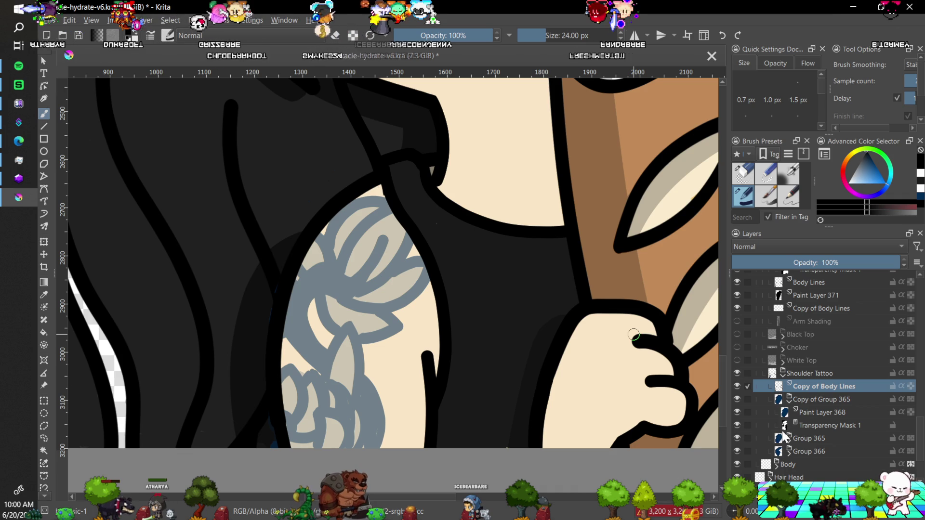
left_click(735, 437)
left_click(736, 437)
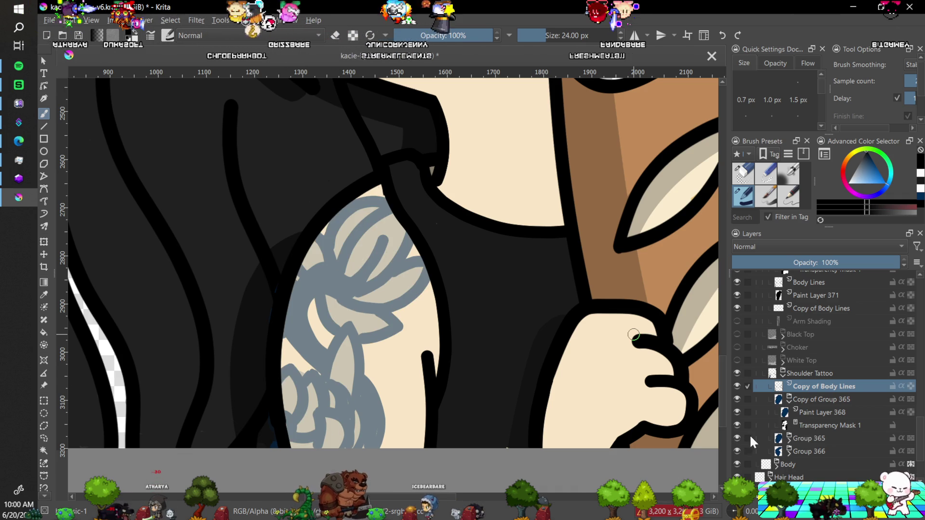
left_click(796, 438)
left_click(790, 438)
left_click(812, 463)
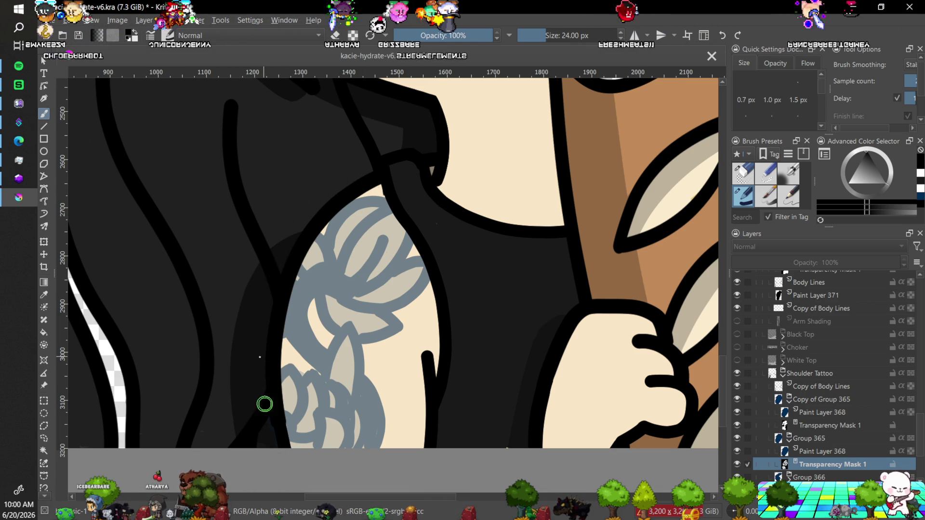
Check the Copy of Body Lines and Copy of Group 365 layers by toggling the copy's visibility.
key("minus")
key("minus")
key("minus")
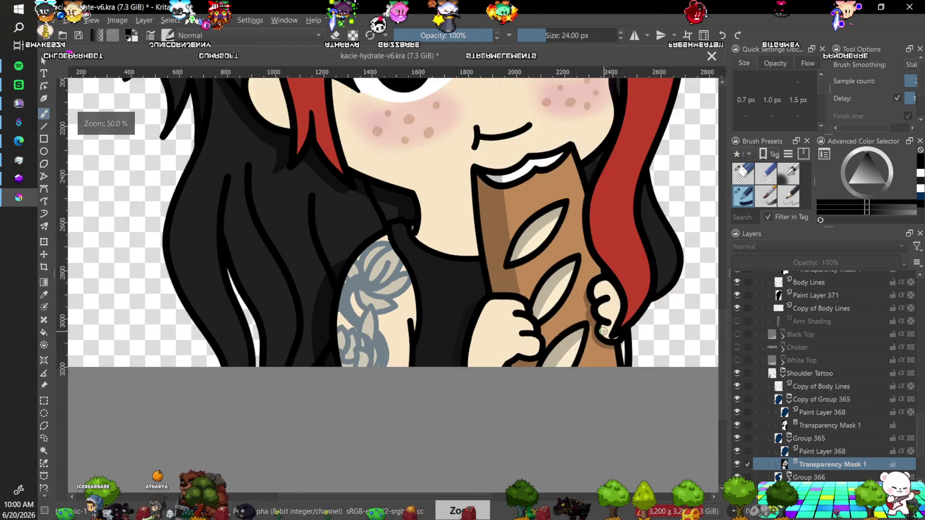
key("1")
key("plus")
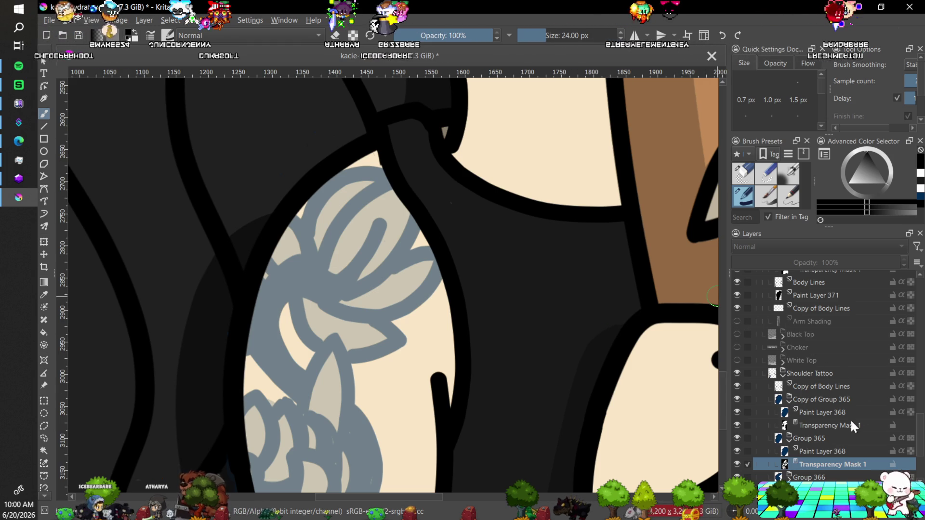
left_click(817, 389)
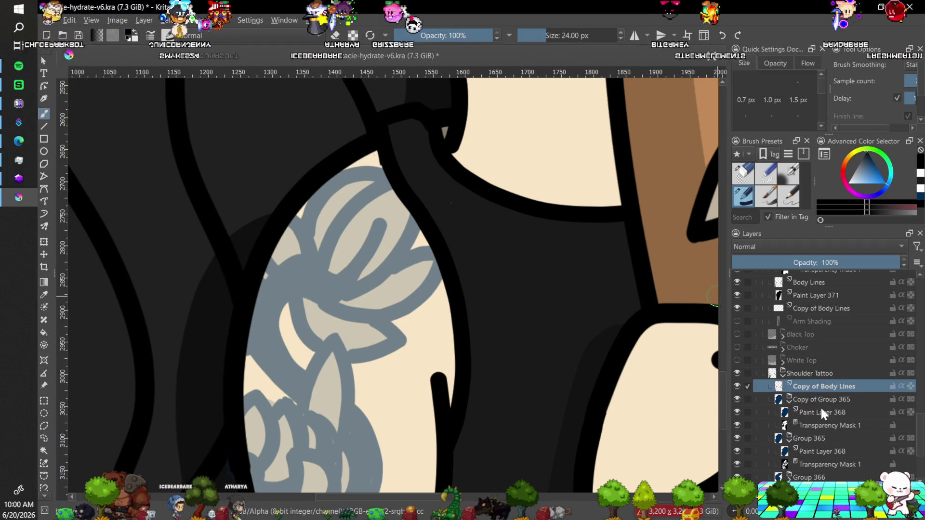
left_click(800, 400)
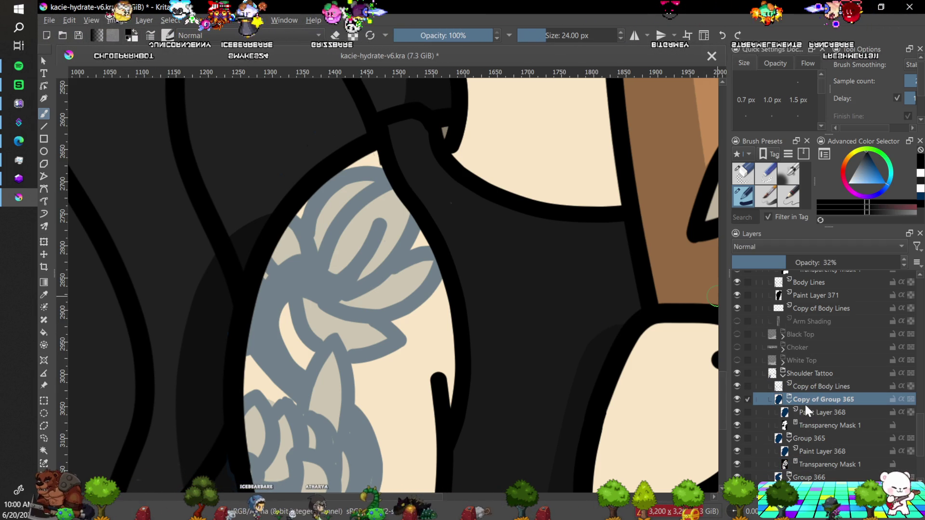
mouse_move(821, 383)
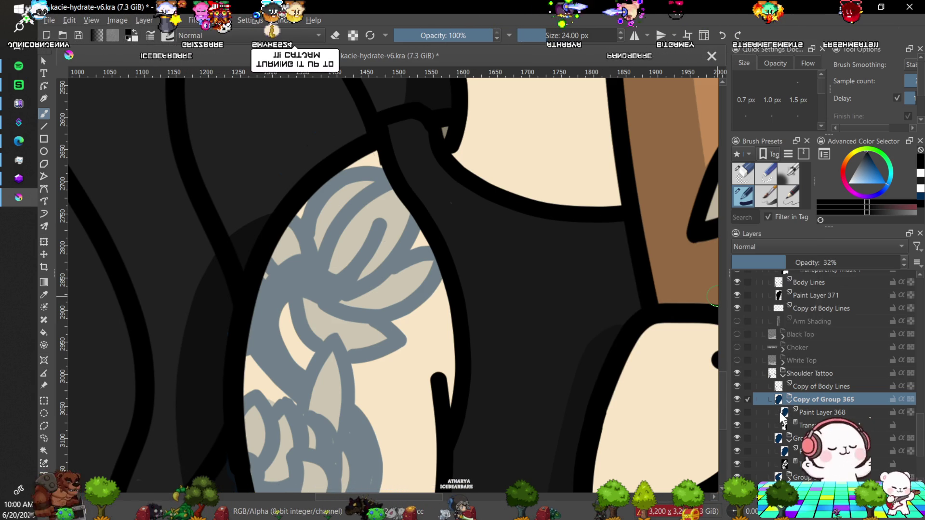
left_click(737, 399)
left_click(737, 399)
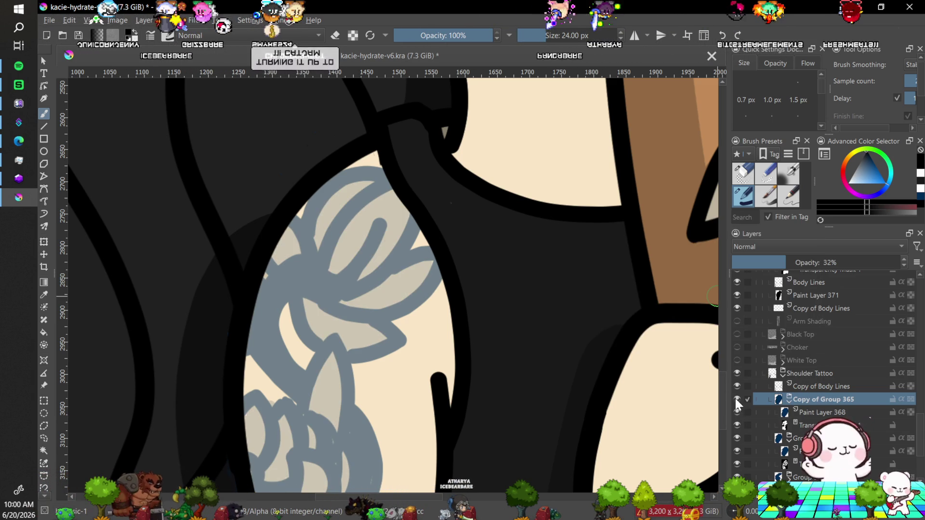
Recheck Group 365, select its transparency mask and reduce the brush to about 16 px.
left_click(800, 438)
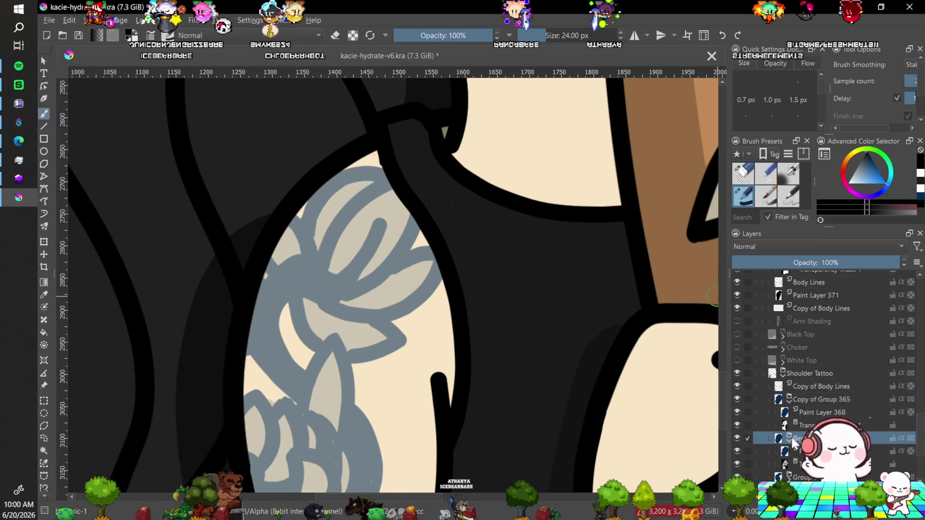
left_click(736, 435)
left_click(737, 437)
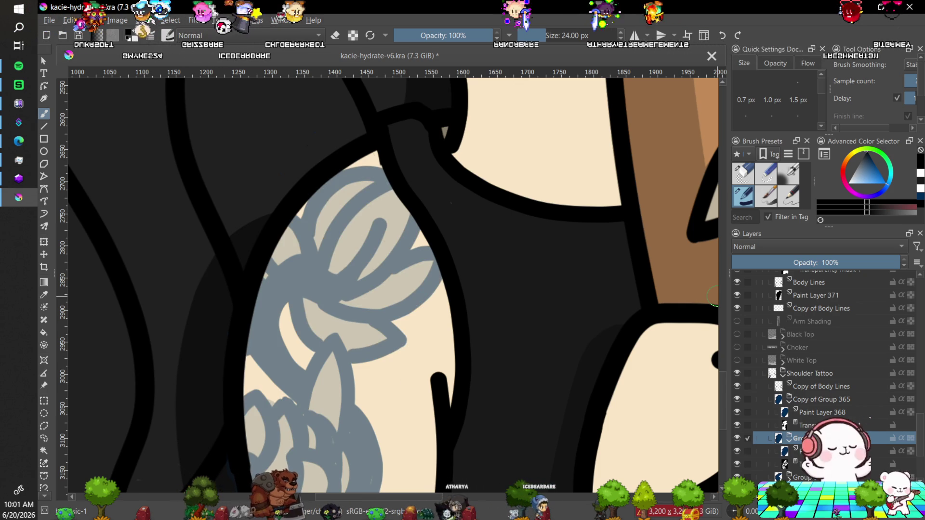
left_click(829, 464)
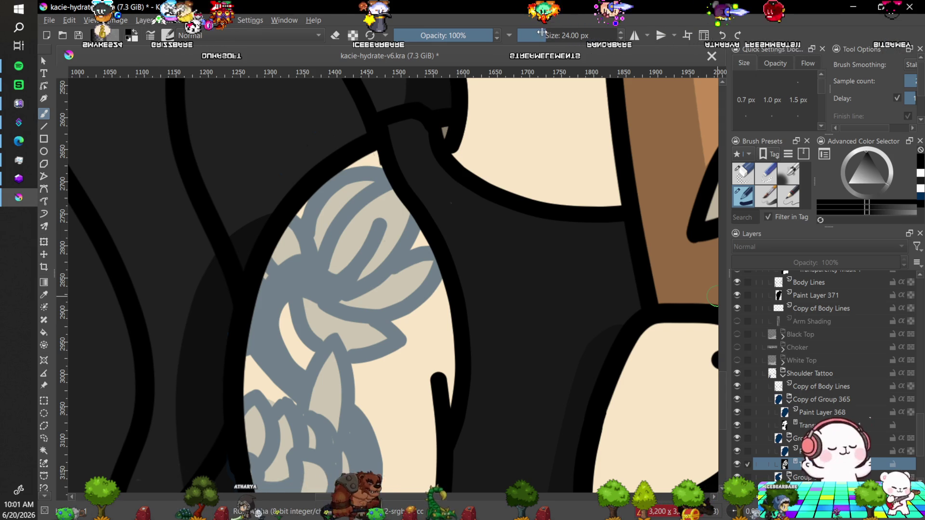
left_click_drag(542, 32, 540, 32)
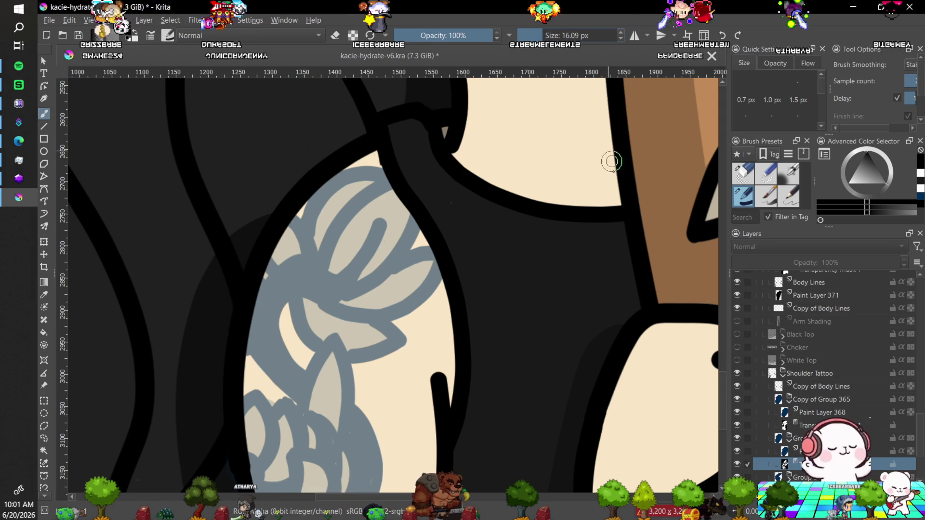
Set the brush to 6.80 px with a near-white colour for the mask.
key("plus")
key("plus")
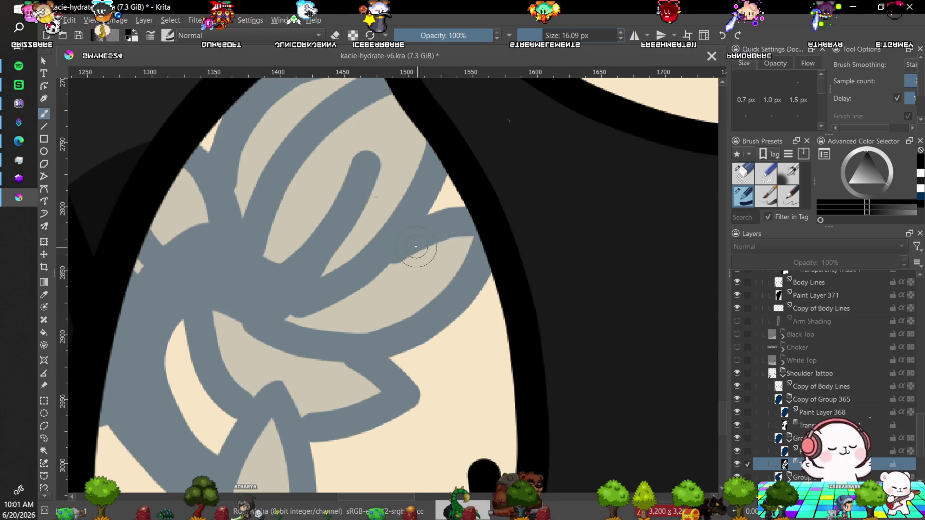
left_click(536, 35)
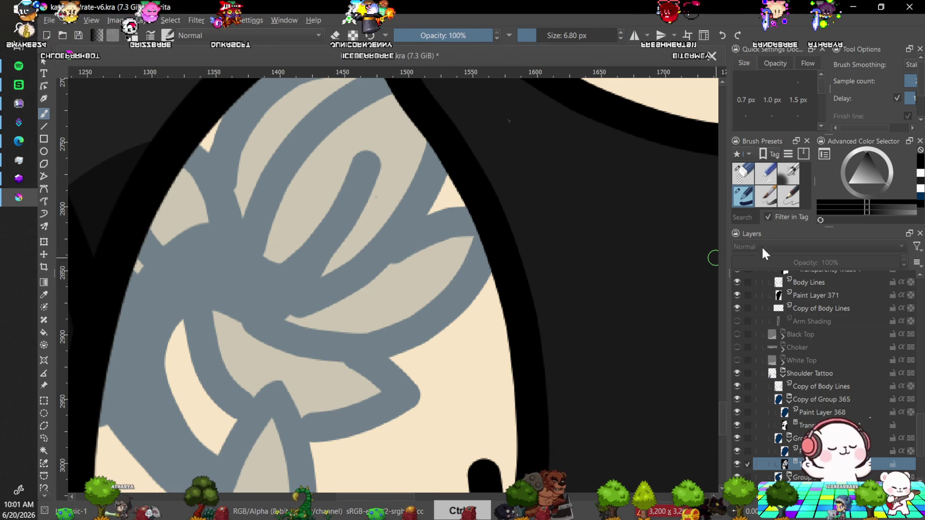
left_click(863, 169)
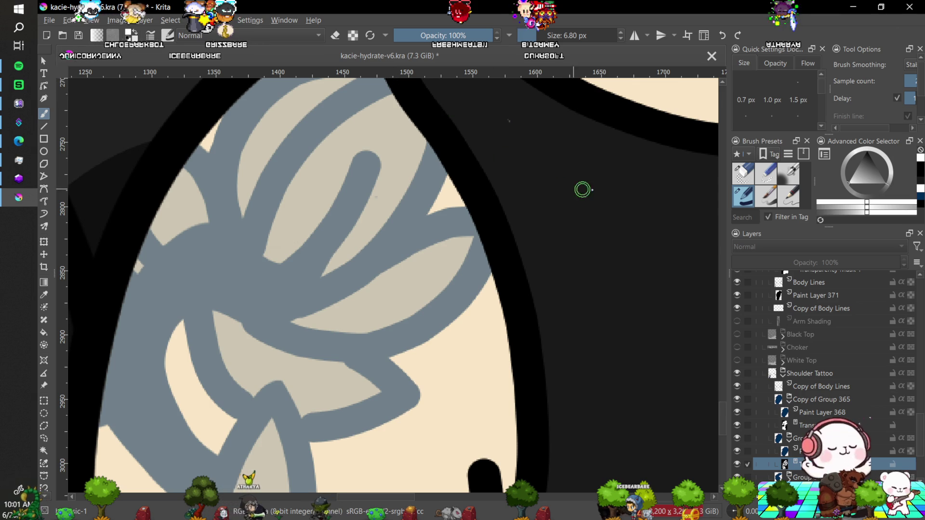
Rotate the canvas view to -120° along the upper arm outline for easier strokes.
scroll(720, 404, "up", 5)
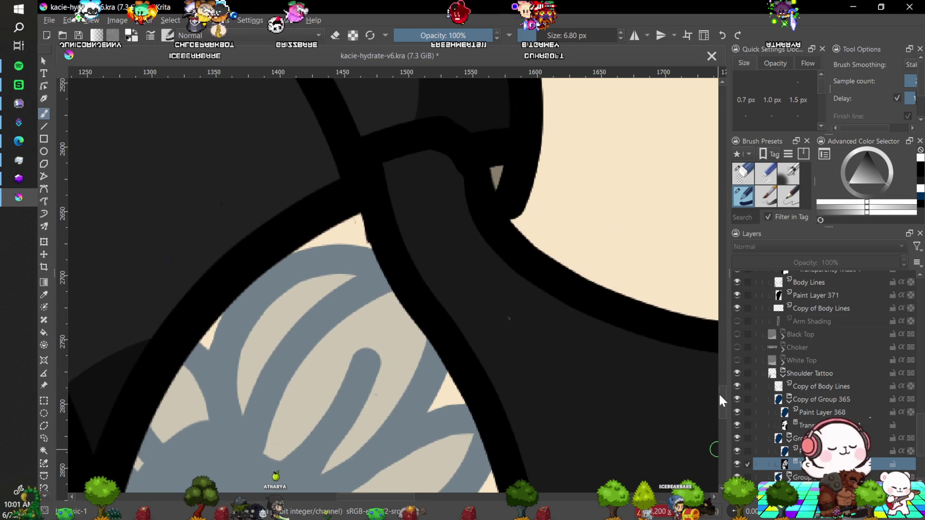
left_click_drag(718, 399, 720, 428)
left_click_drag(732, 513, 733, 508)
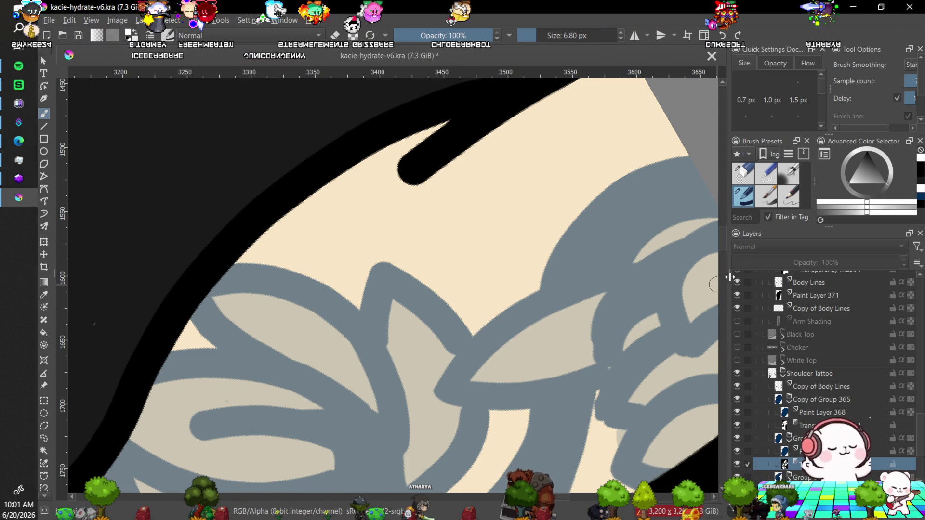
scroll(720, 241, "down", 6)
scroll(718, 248, "up", 2)
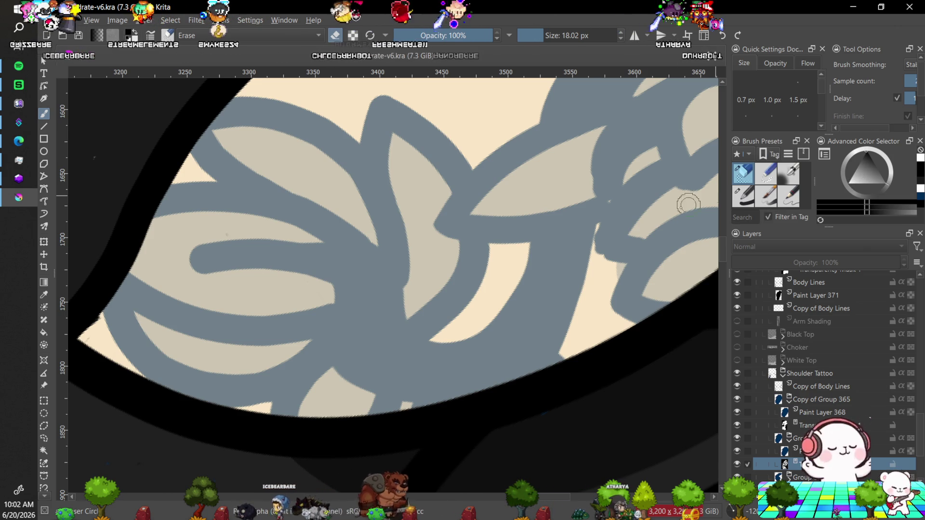
Shrink the eraser to 6.80 px, rotate the view to -30° and zoom in on the lower tattoo.
key("bracketleft")
key("bracketleft")
key("bracketleft")
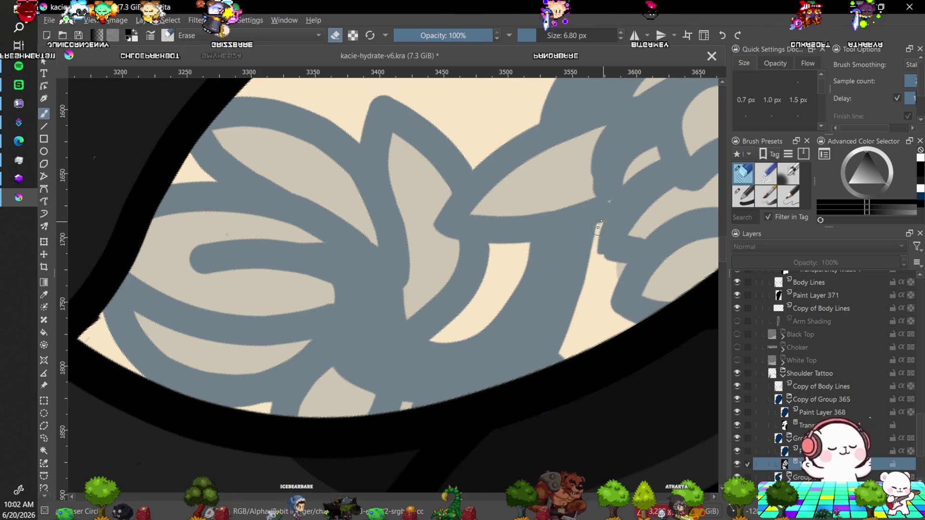
key("4")
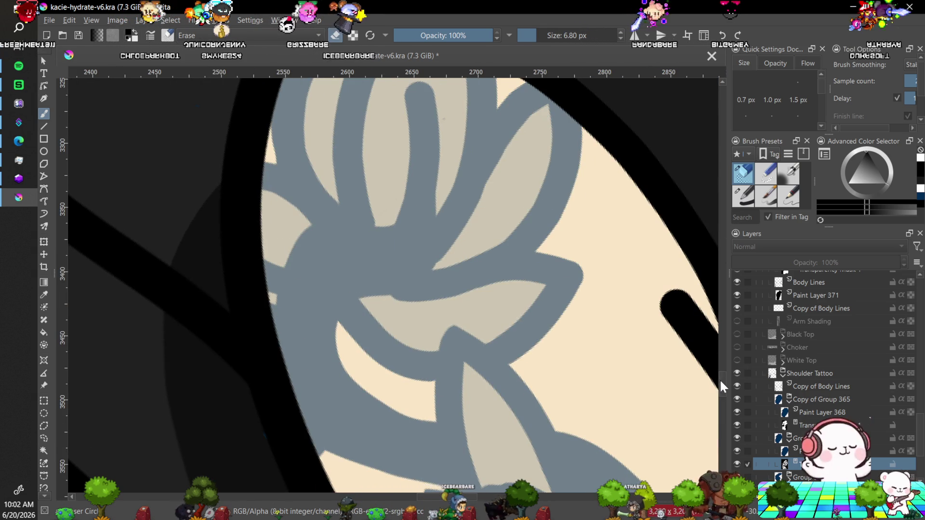
left_click_drag(719, 378, 721, 391)
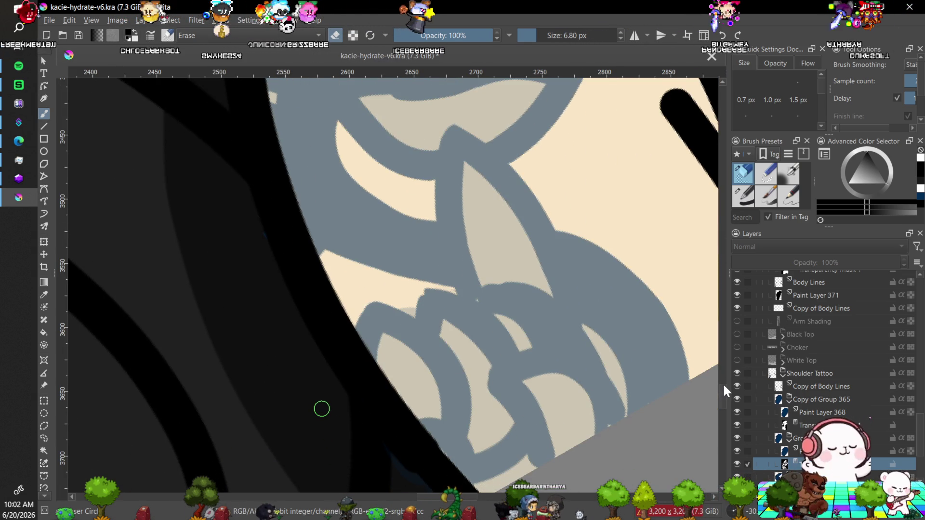
key("plus")
key("plus")
key("plus")
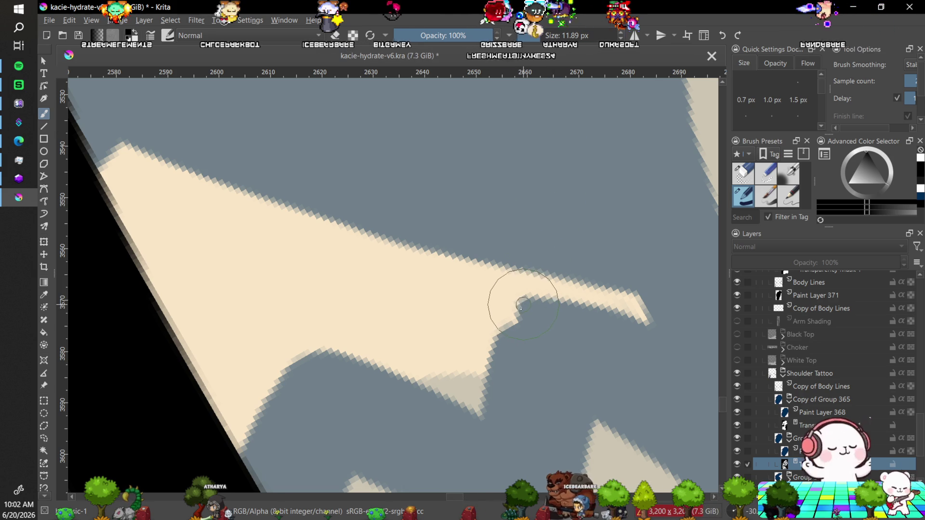
Dab grey over a beige notch in the tattoo, undoing a misplaced dab.
key("ctrl+z")
left_click(871, 151)
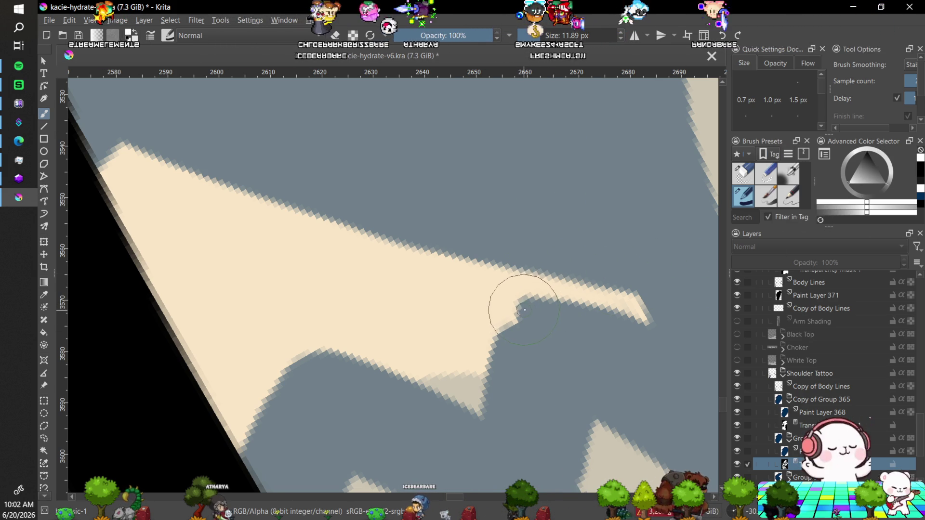
key("ctrl+z")
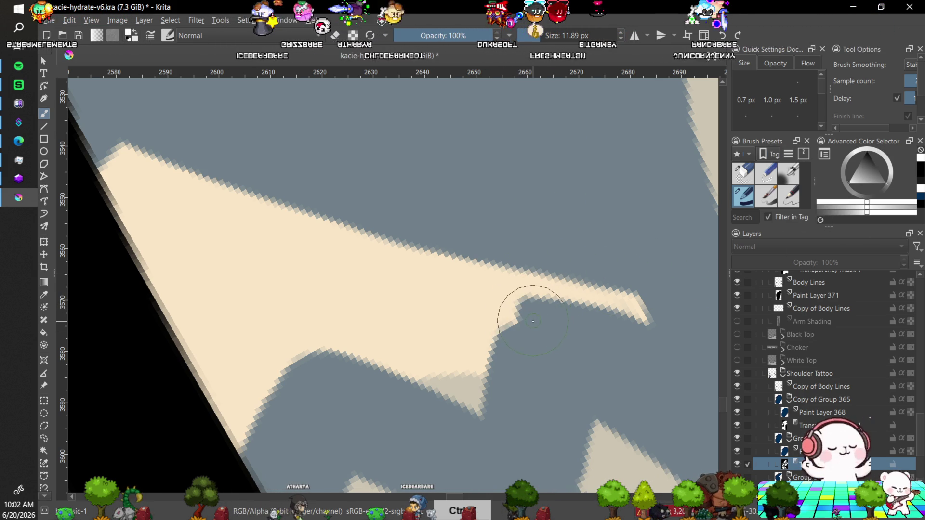
left_click(536, 324)
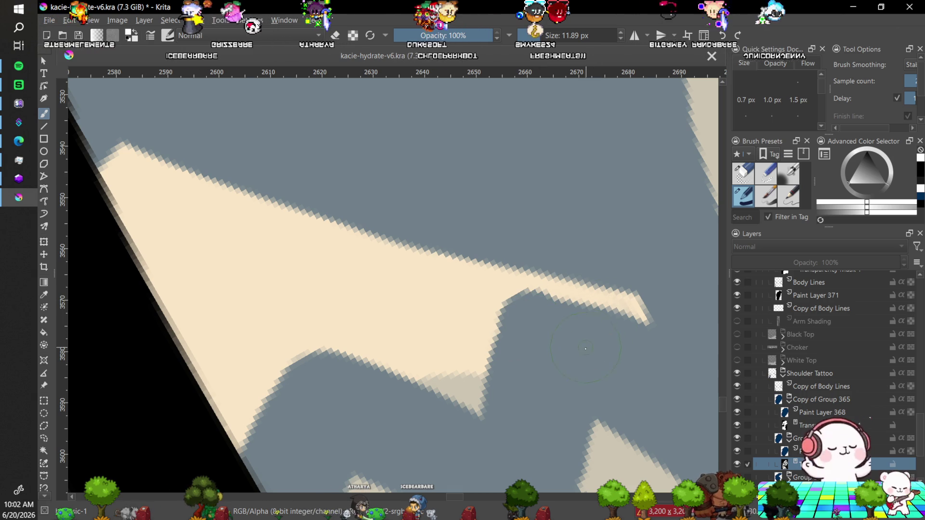
Zoom and pan over to the lower tattoo petals.
key("minus")
key("minus")
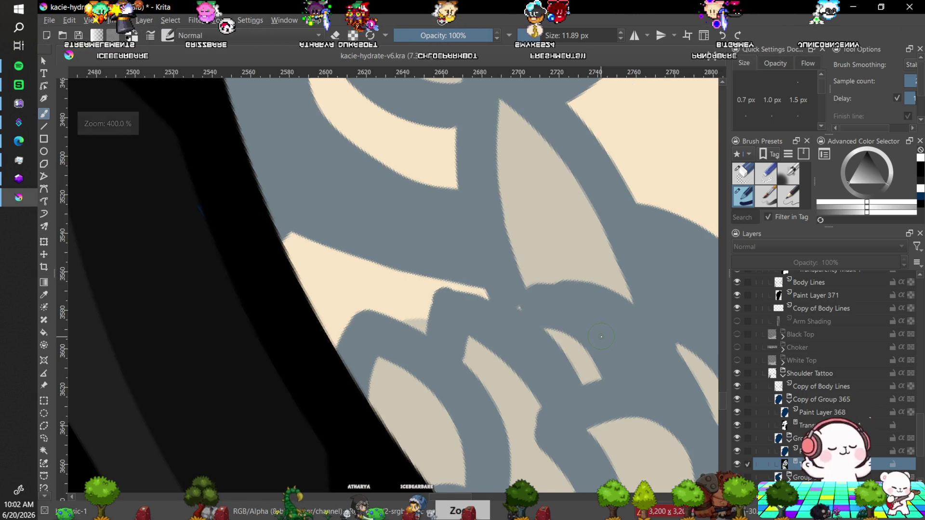
key("plus")
key("plus")
key("minus")
key("minus")
key("plus")
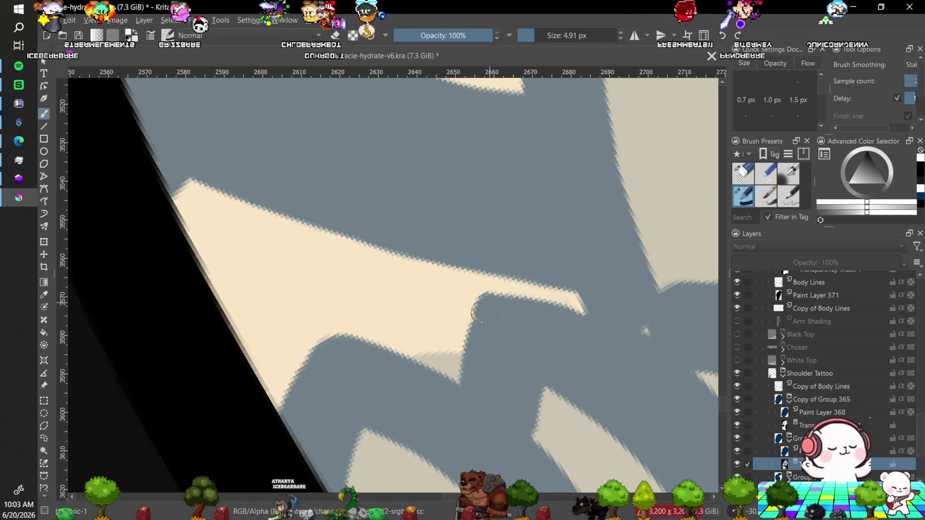
key("minus")
key("minus")
key("minus")
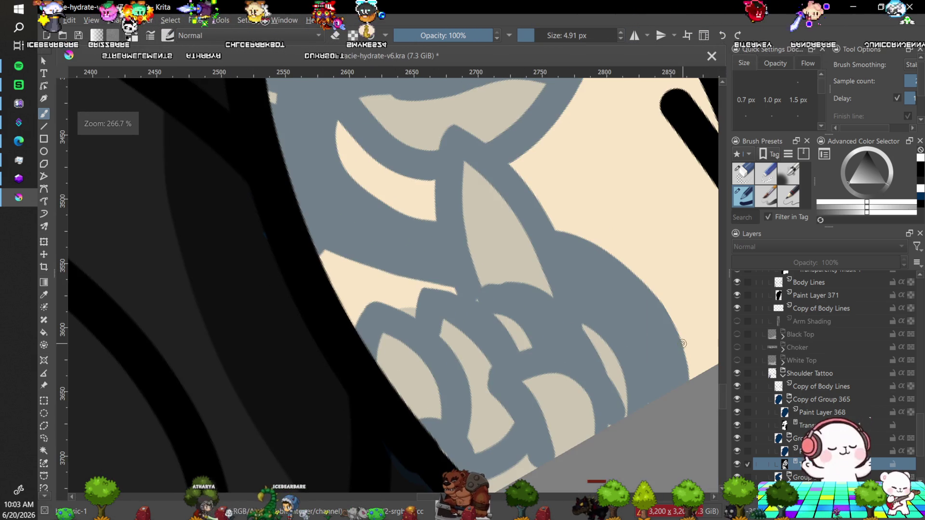
key("plus")
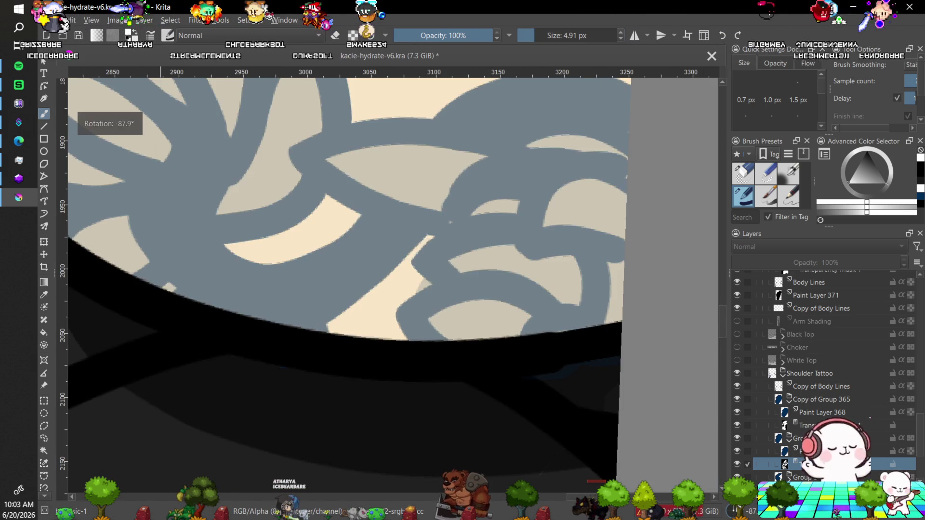
key("plus")
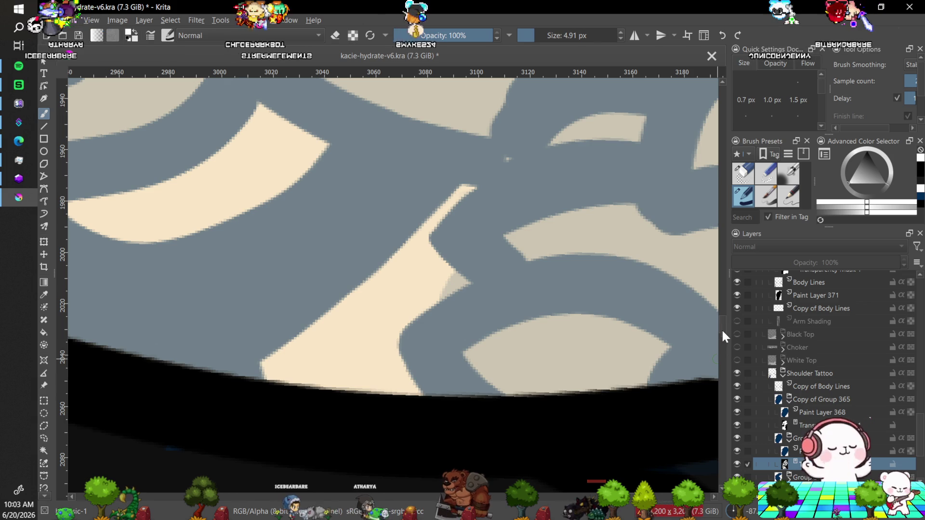
scroll(506, 340, "up", 5)
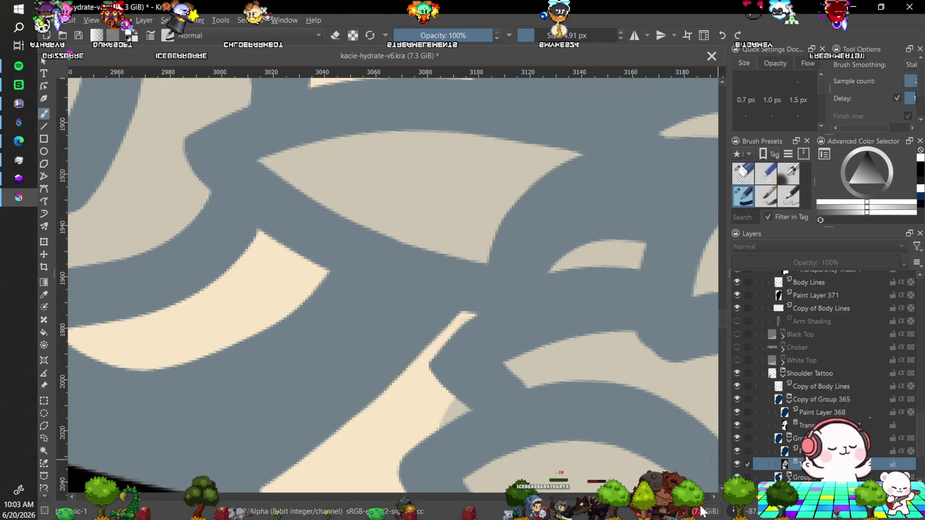
left_click_drag(653, 427, 422, 355)
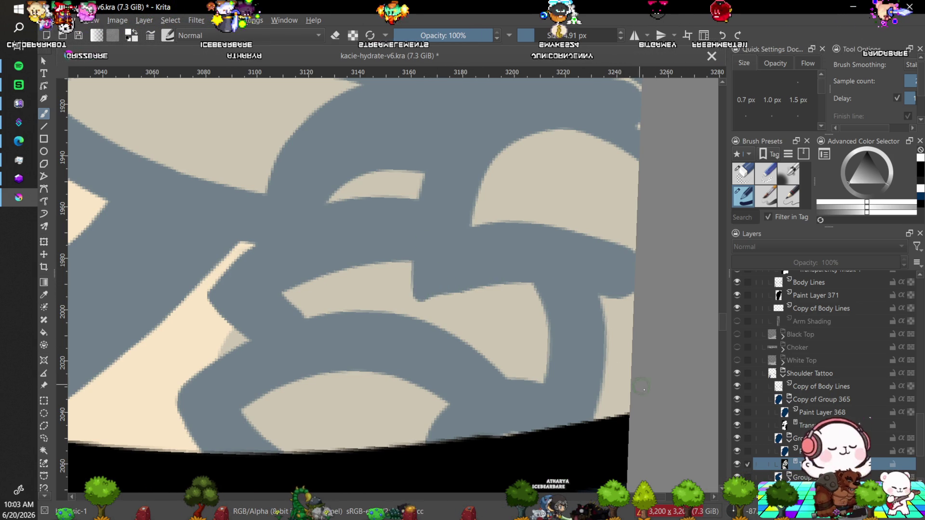
Fill the beige notch at the lower tattoo edge with two grey dabs and review the fix.
key("minus")
key("minus")
key("minus")
key("plus")
key("plus")
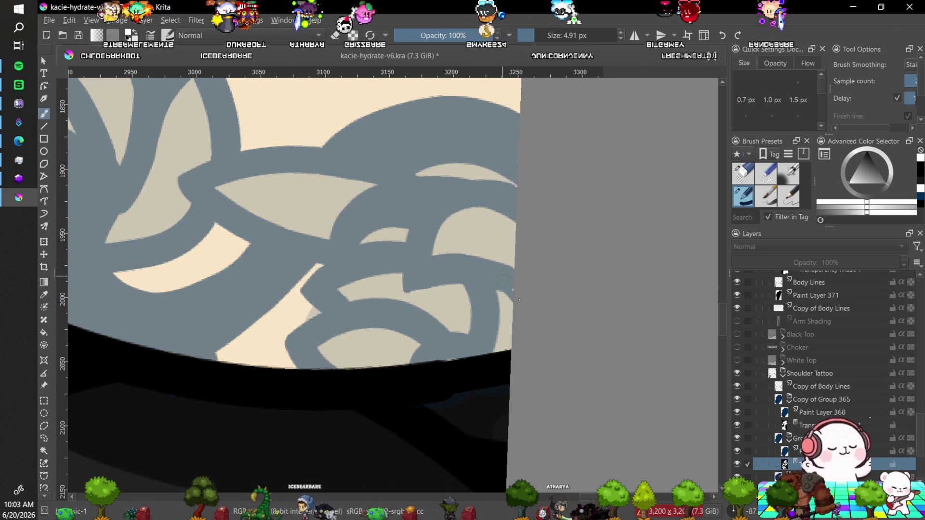
key("plus")
key("plus")
key("plus")
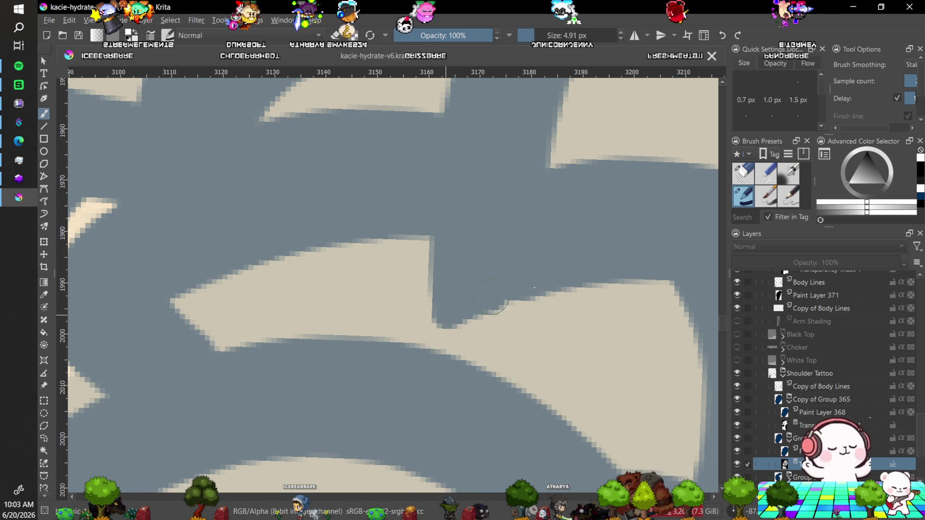
left_click(449, 314)
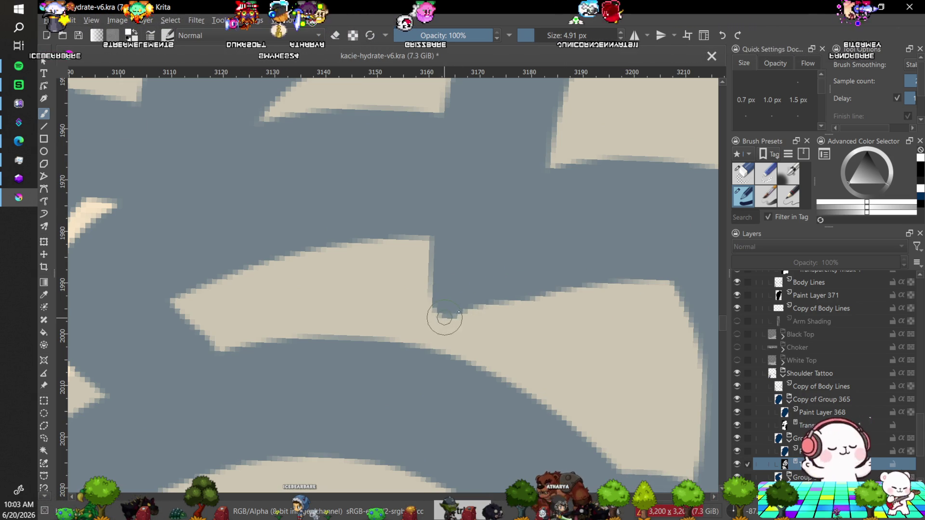
left_click(441, 318)
key("minus")
key("minus")
key("minus")
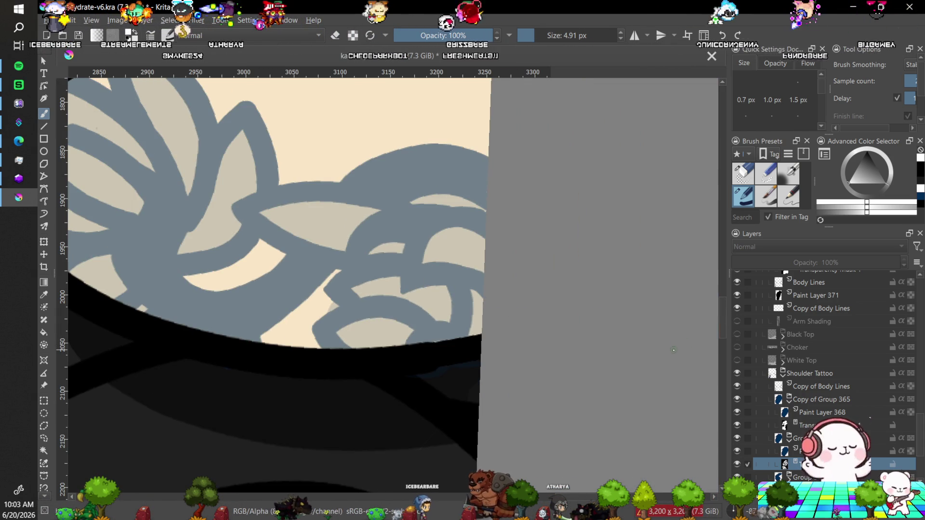
key("ctrl+]")
key("ctrl+]")
key("5")
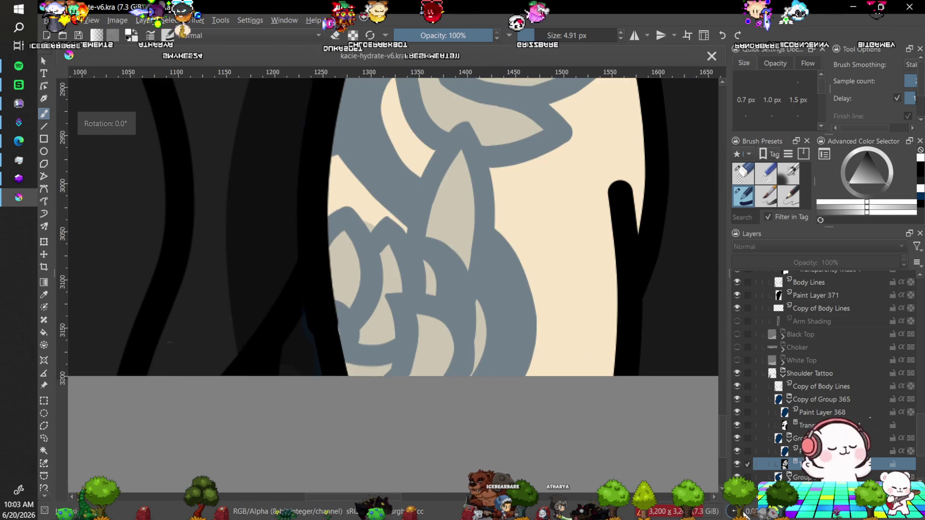
key("minus")
key("minus")
key("minus")
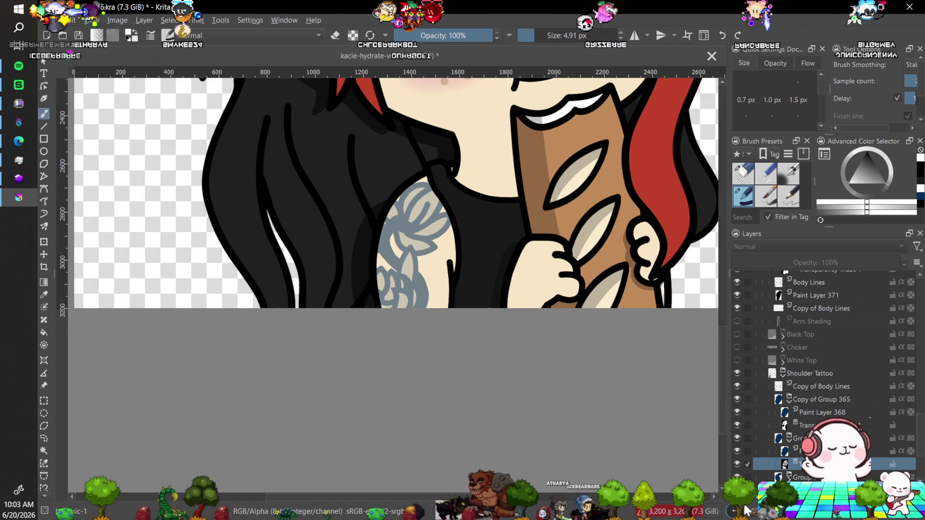
key("plus")
key("plus")
key("plus")
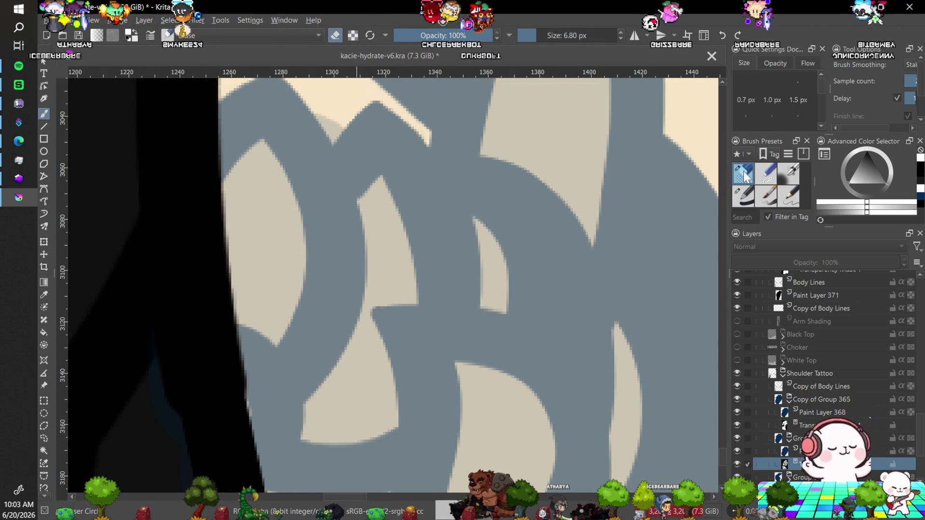
key("e")
left_click(746, 198)
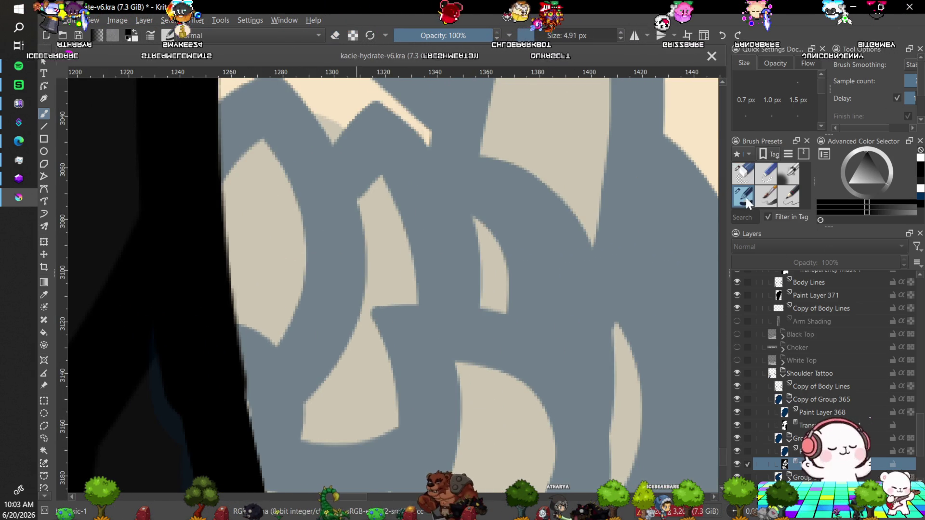
key("plus")
key("plus")
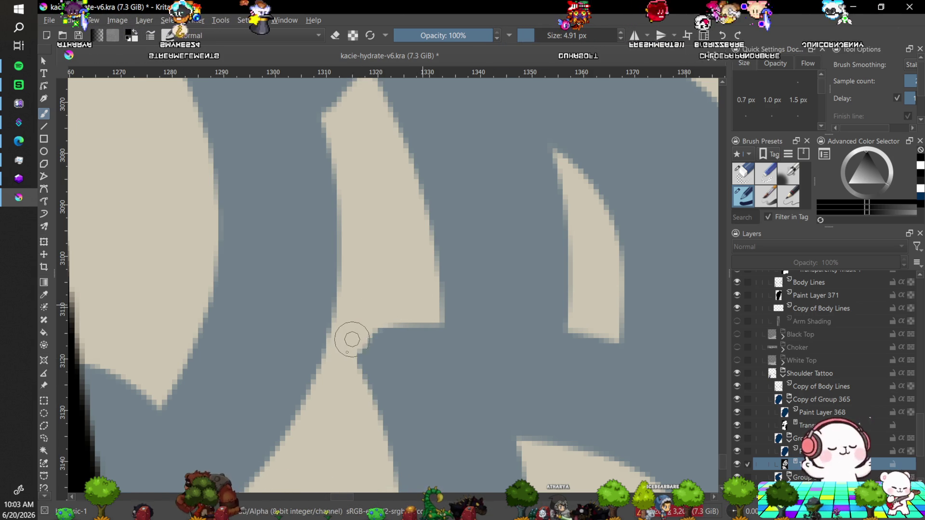
key("minus")
key("minus")
key("minus")
key("minus")
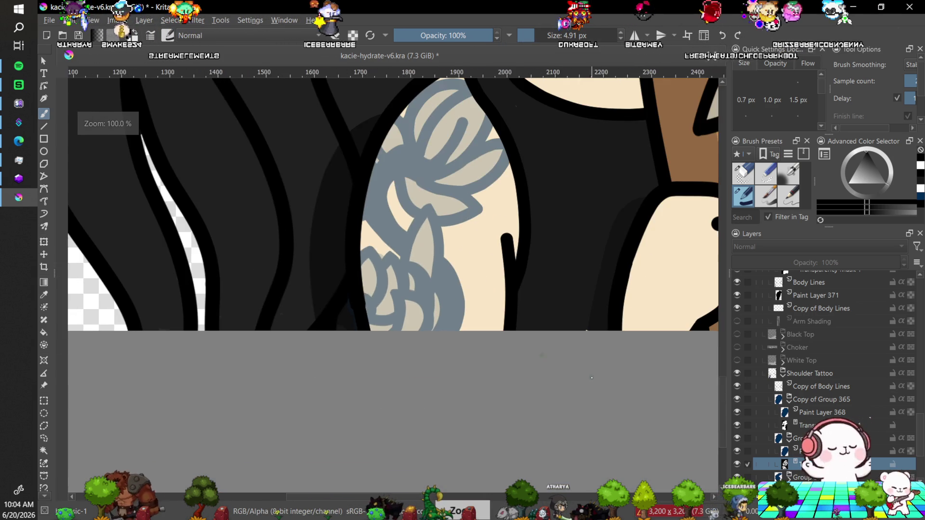
key("plus")
key("plus")
key("plus")
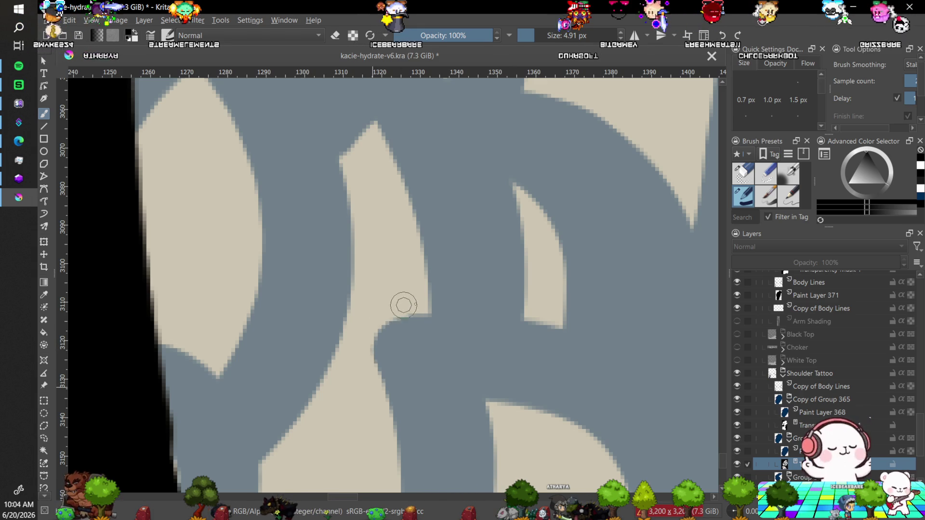
key("minus")
key("minus")
key("minus")
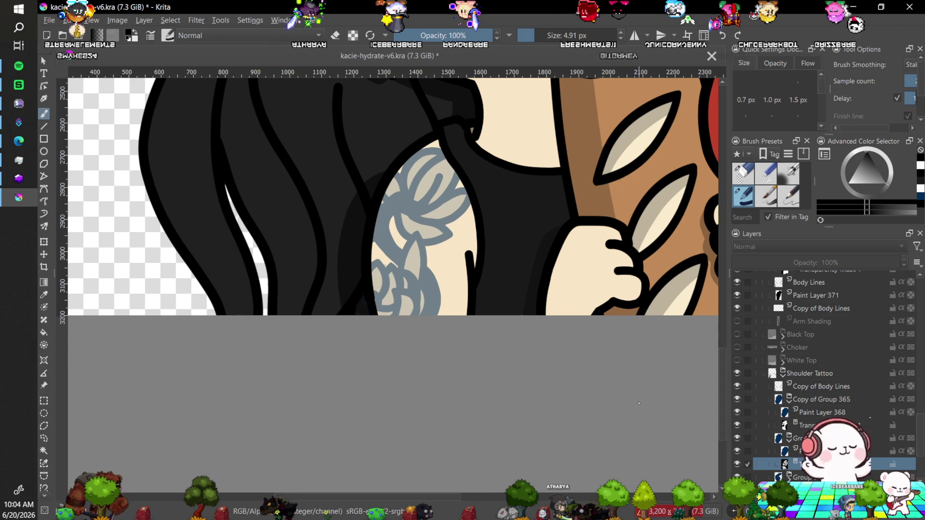
key("minus")
key("minus")
key("minus")
key("minus")
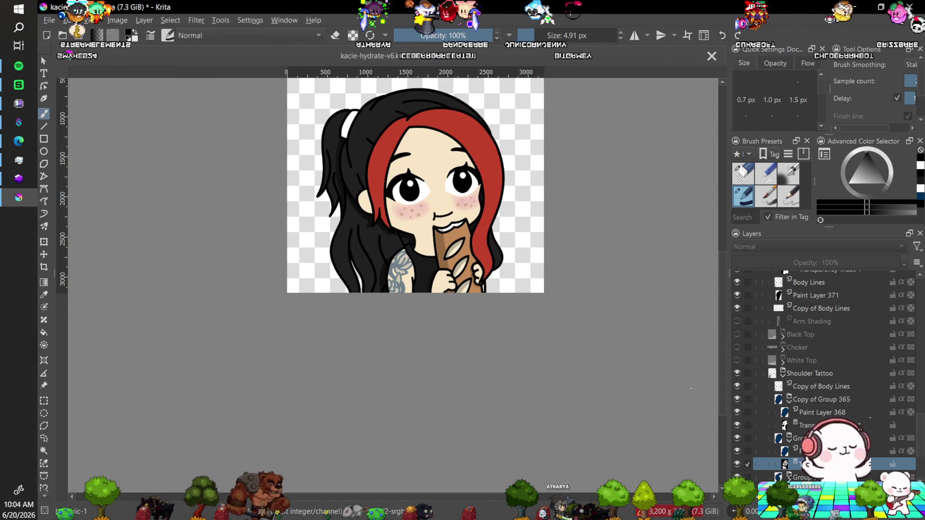
scroll(720, 363, "up", 3)
left_click_drag(721, 338, 720, 336)
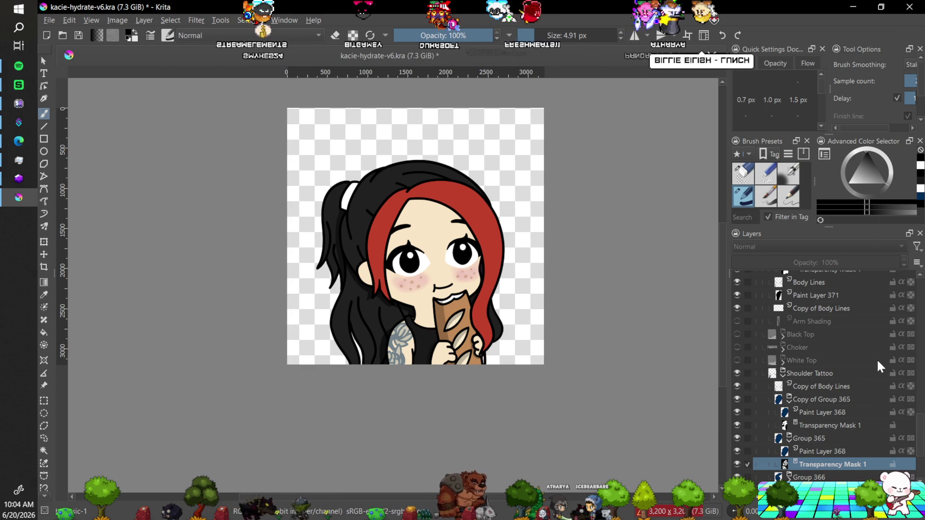
mouse_move(878, 361)
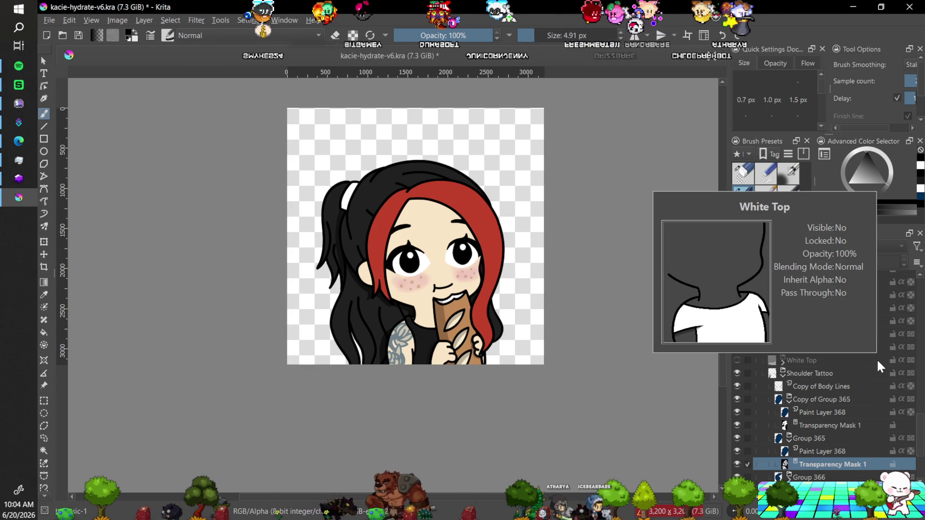
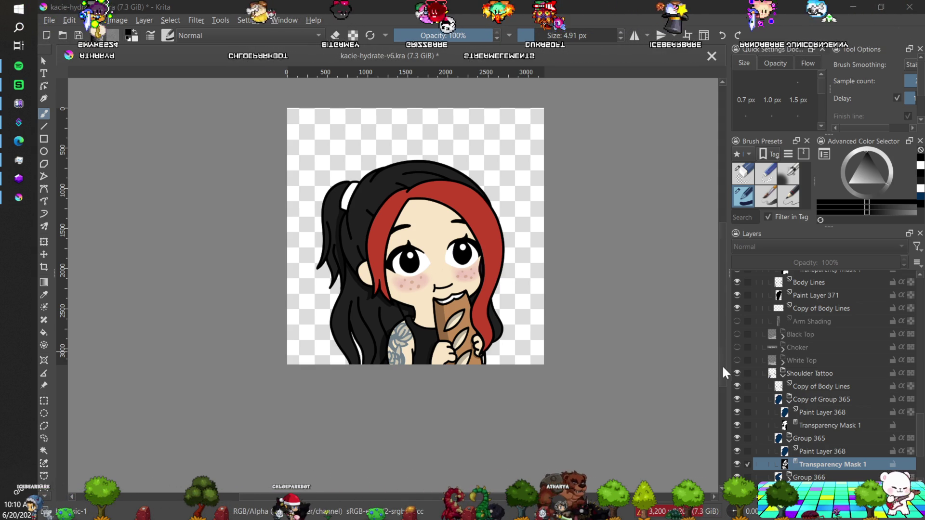
Zoom in on the shoulder tattoo and pick the eraser preset.
key("ctrl+plus")
key("ctrl+plus")
key("ctrl+plus")
key("ctrl+plus")
key("ctrl+plus")
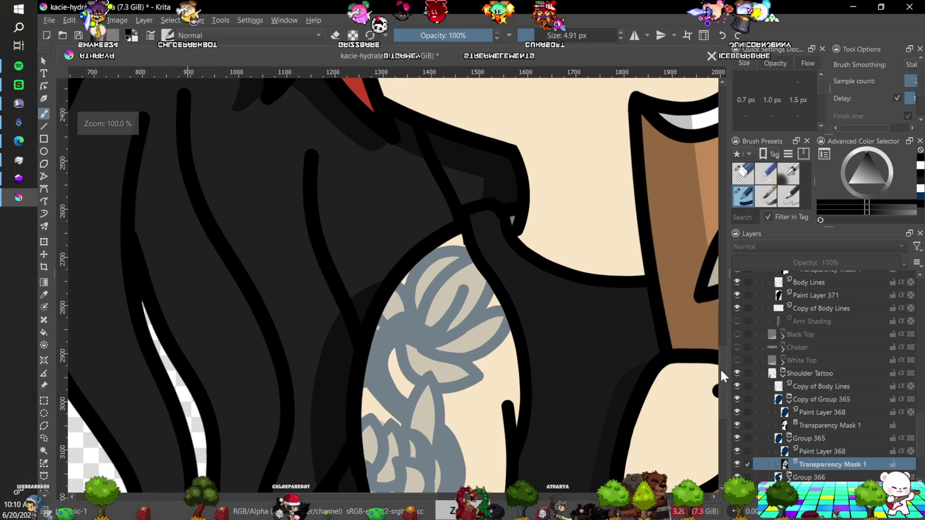
scroll(720, 375, "down", 3)
key("ctrl+plus")
key("ctrl+plus")
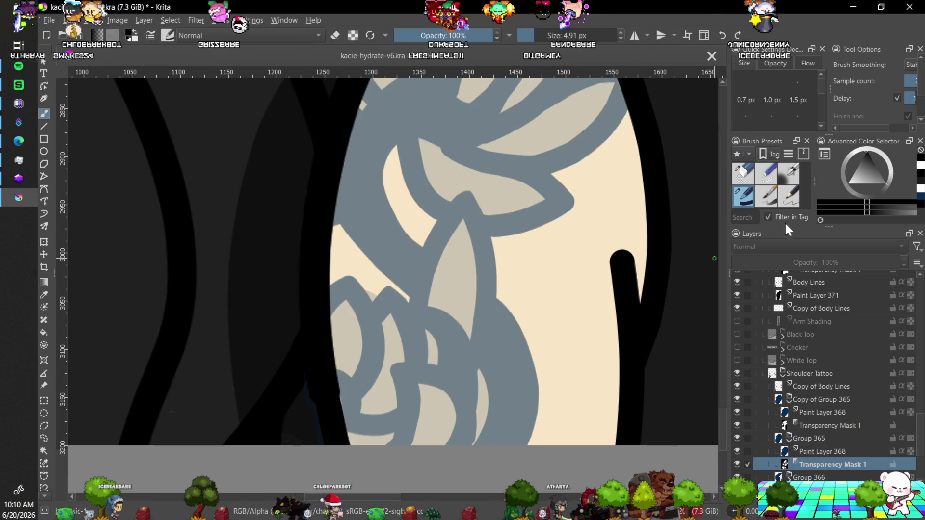
left_click(745, 177)
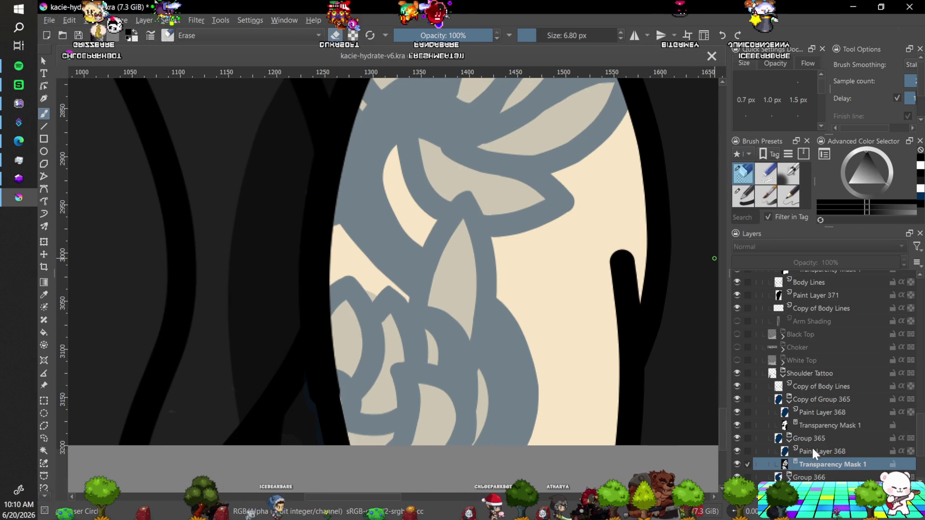
Toggle the tattoo masks and Group 365 off and on to compare, ending on Group 365's mask.
left_click(779, 426)
left_click(736, 426)
left_click(734, 423)
left_click(737, 462)
left_click(735, 461)
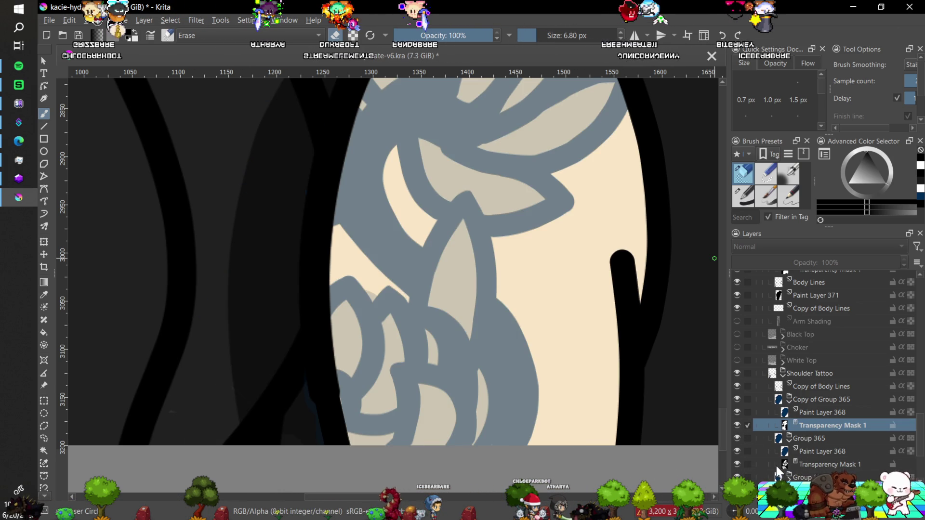
left_click(736, 438)
left_click(735, 437)
left_click(816, 463)
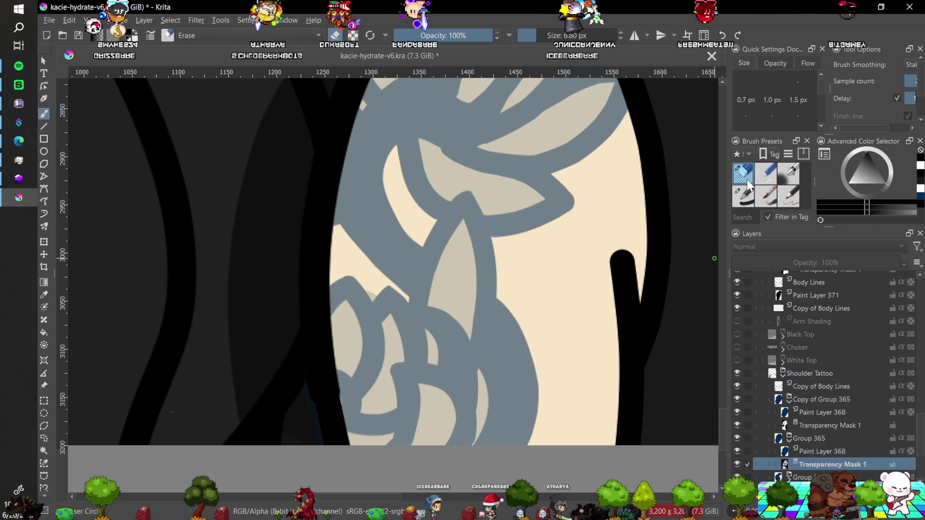
Reselect the ink pen and raise the brush size to 12.66 px.
left_click(744, 195)
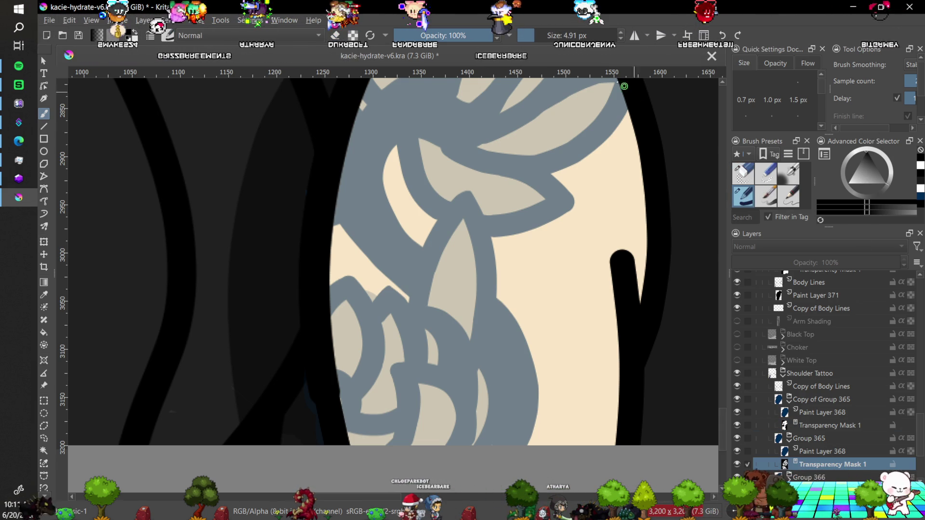
left_click_drag(569, 35, 586, 36)
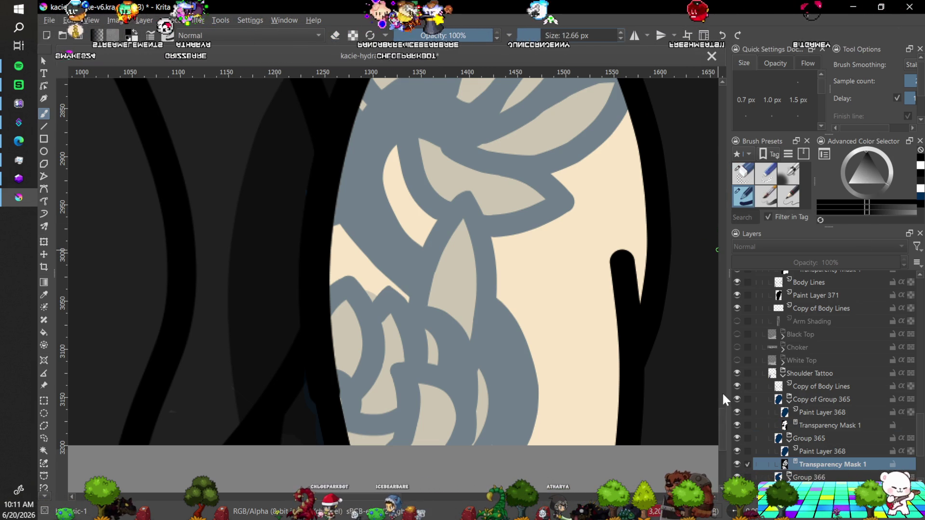
key("plus")
key("plus")
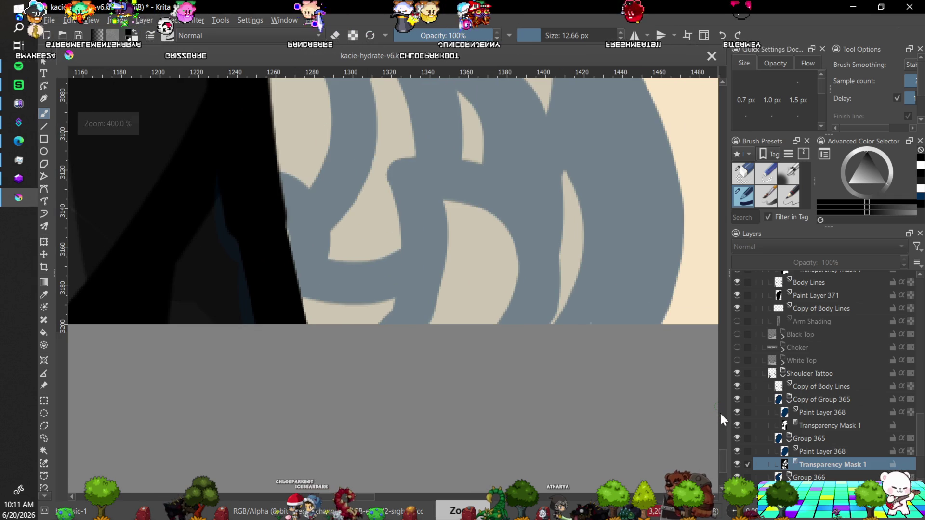
scroll(713, 434, "up", 5)
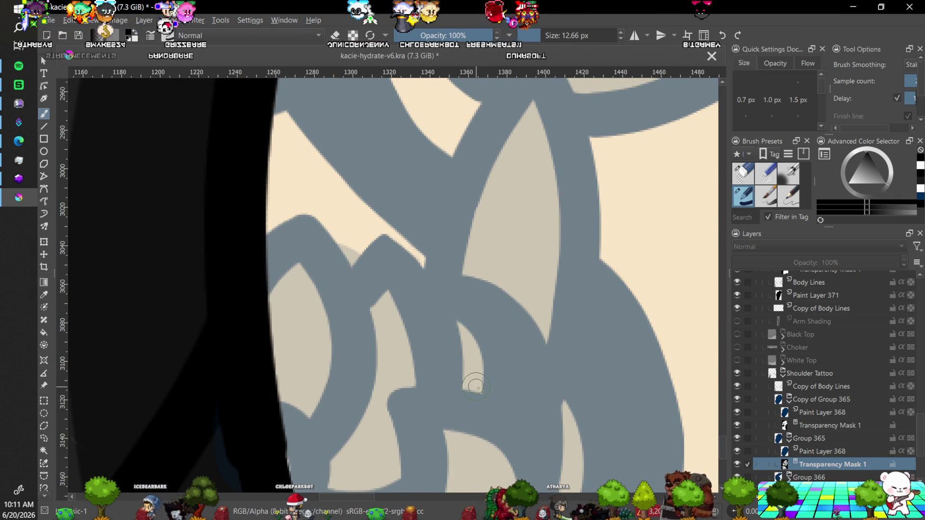
key("p")
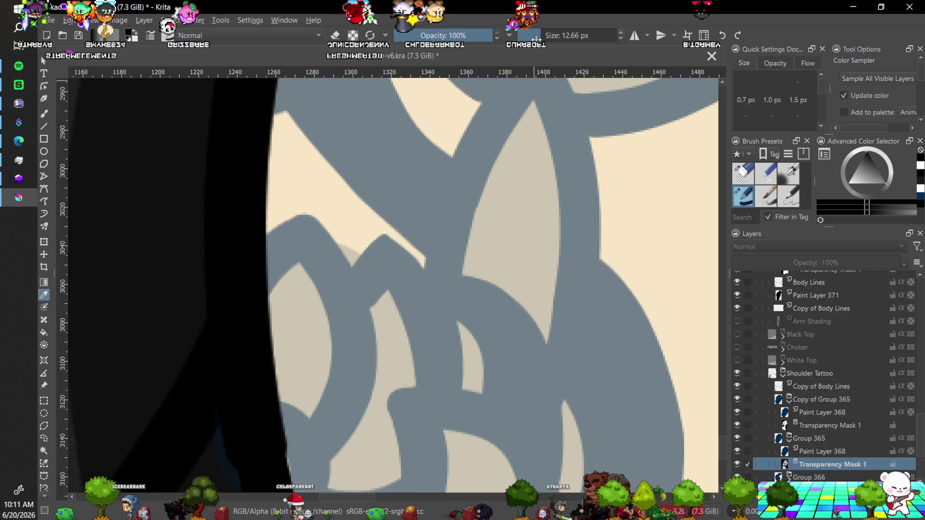
left_click_drag(536, 34, 537, 42)
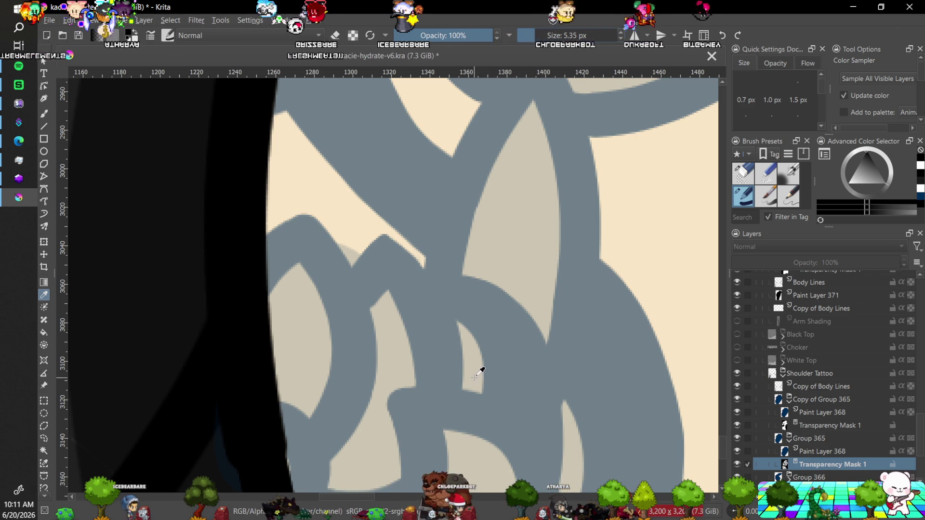
key("b")
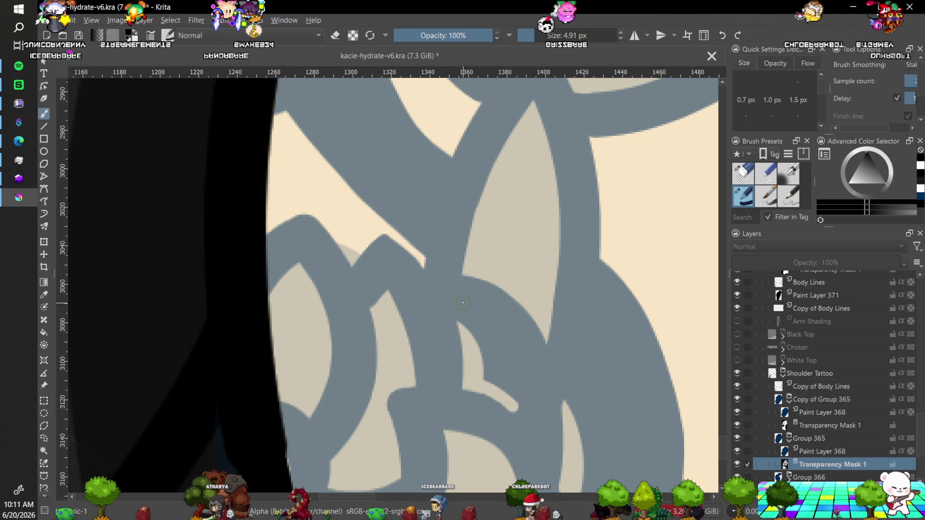
mouse_move(462, 308)
left_mouse_down()
mouse_move(465, 319)
mouse_move(470, 307)
left_mouse_up()
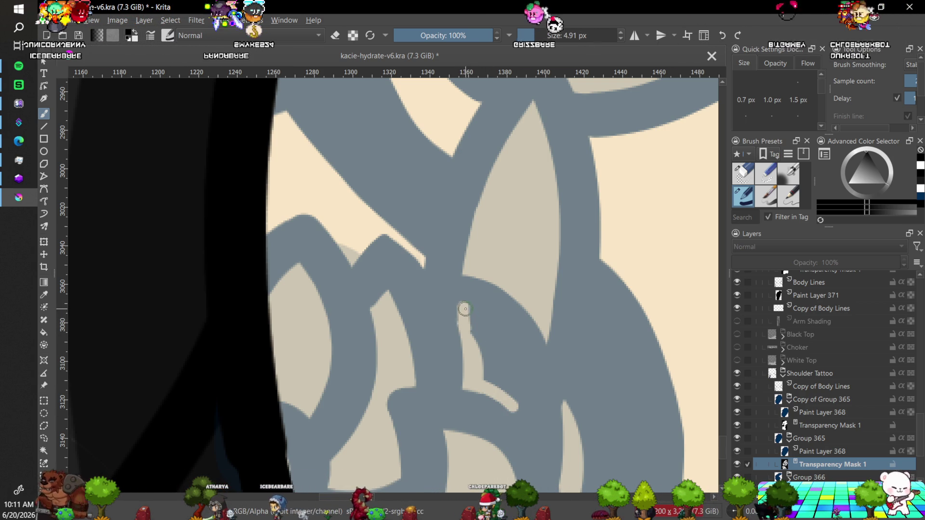
mouse_move(467, 310)
left_mouse_down()
mouse_move(506, 382)
mouse_move(486, 365)
mouse_move(487, 385)
left_mouse_up()
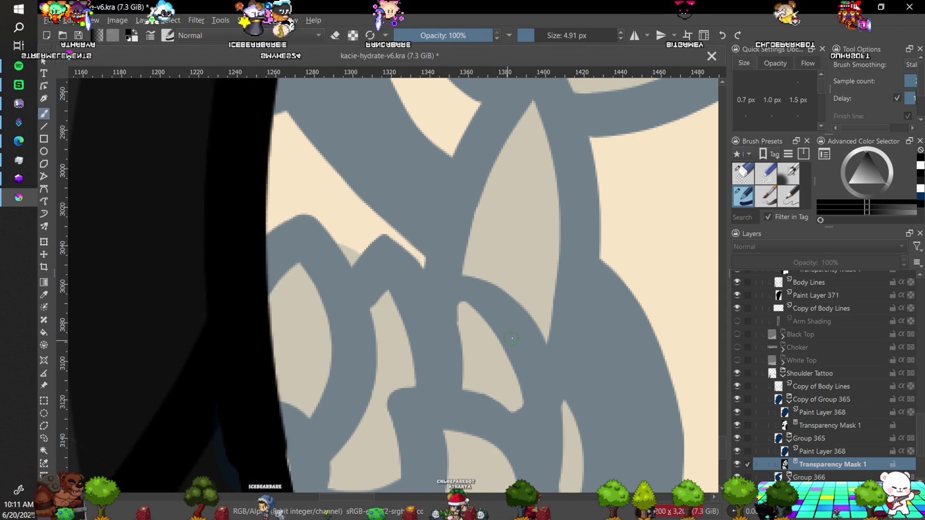
key("minus")
key("minus")
key("minus")
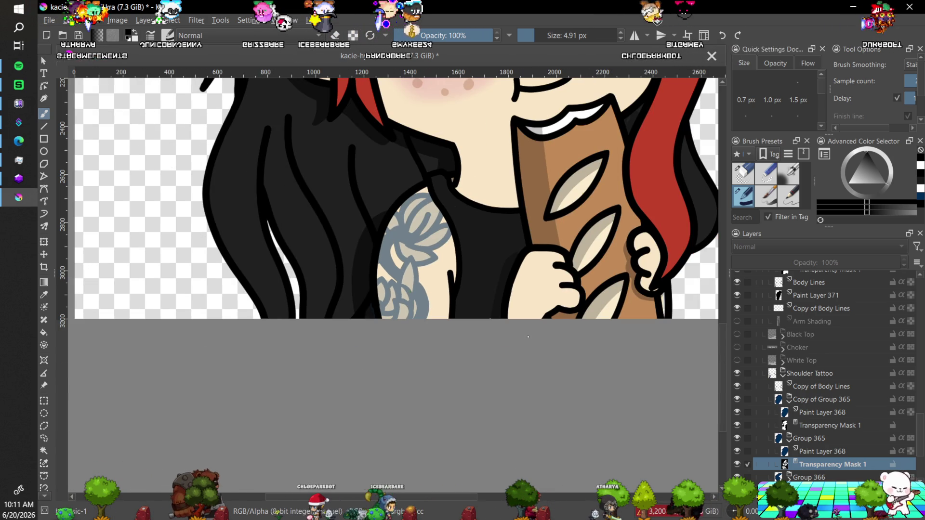
Review the shoulder tattoo up close and save kacie-hydrate-v6.kra with Ctrl+S.
key("plus")
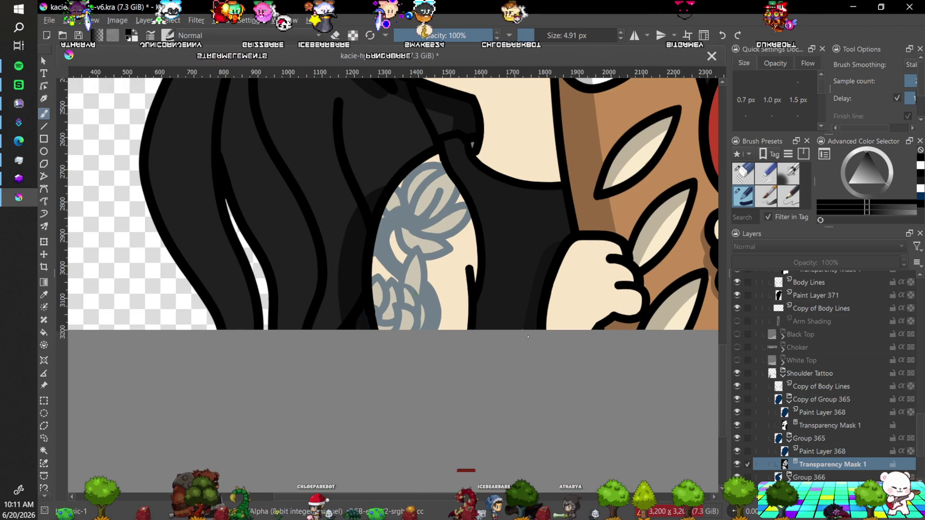
scroll(527, 337, "down", 3)
scroll(487, 305, "up", 5)
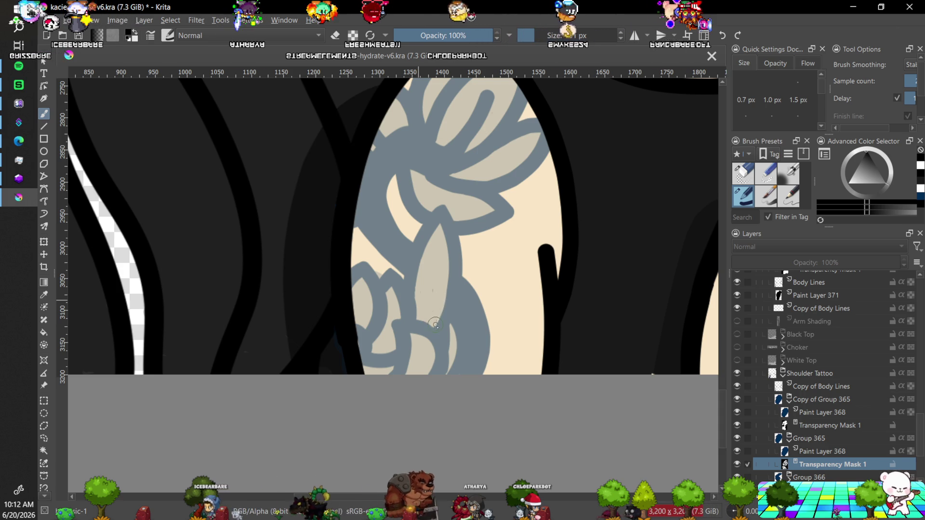
scroll(465, 219, "down", 5)
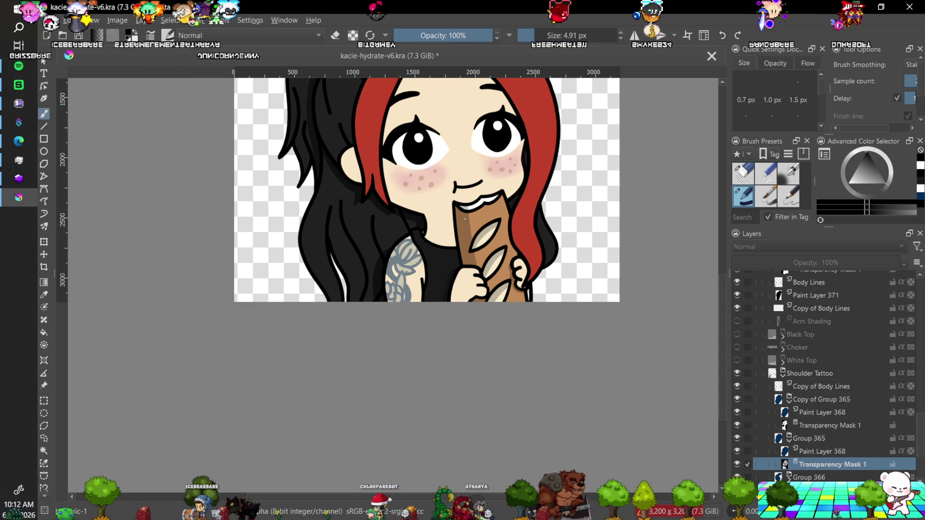
scroll(465, 219, "down", 2)
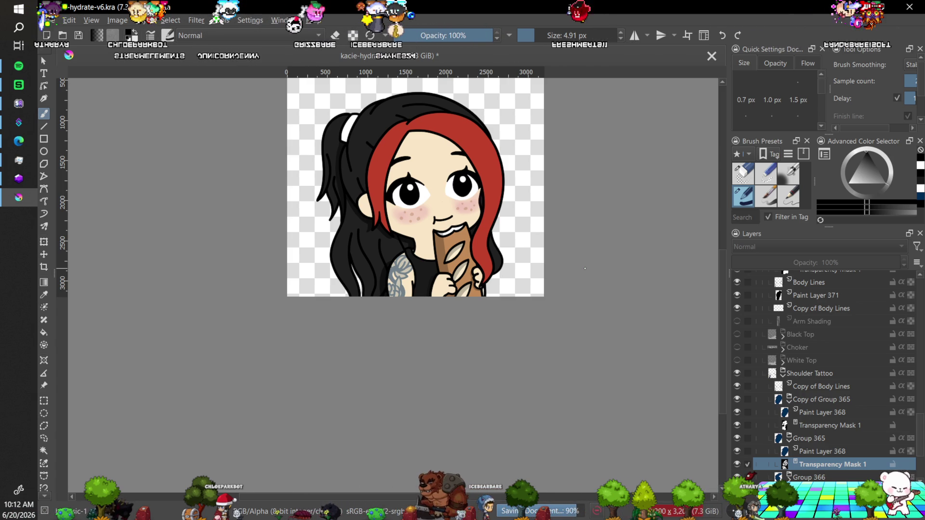
key("ctrl+s")
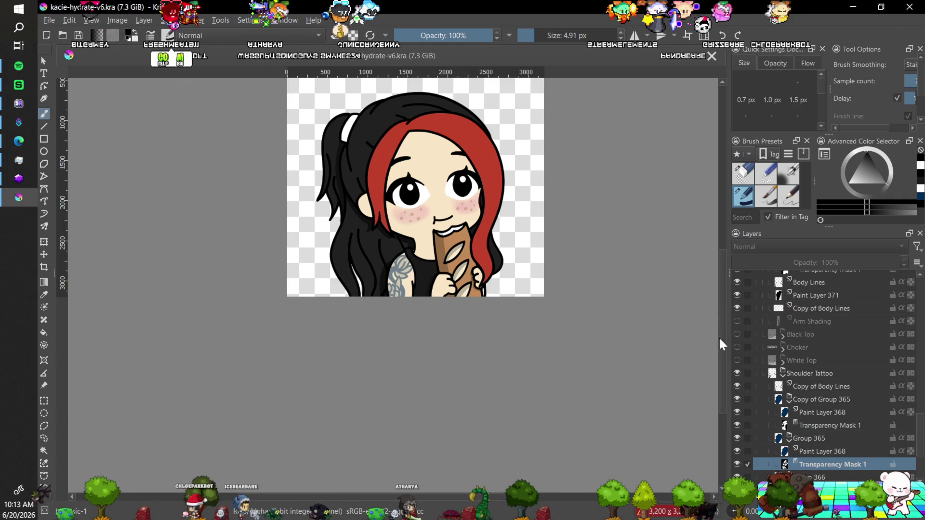
scroll(722, 337, "up", 1)
key("ctrl+plus")
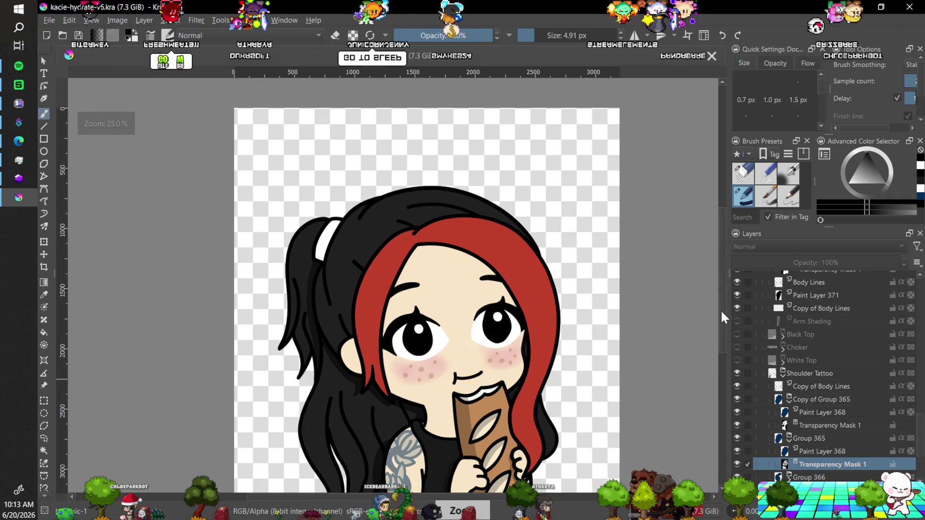
left_click_drag(719, 309, 720, 334)
key("ctrl+plus")
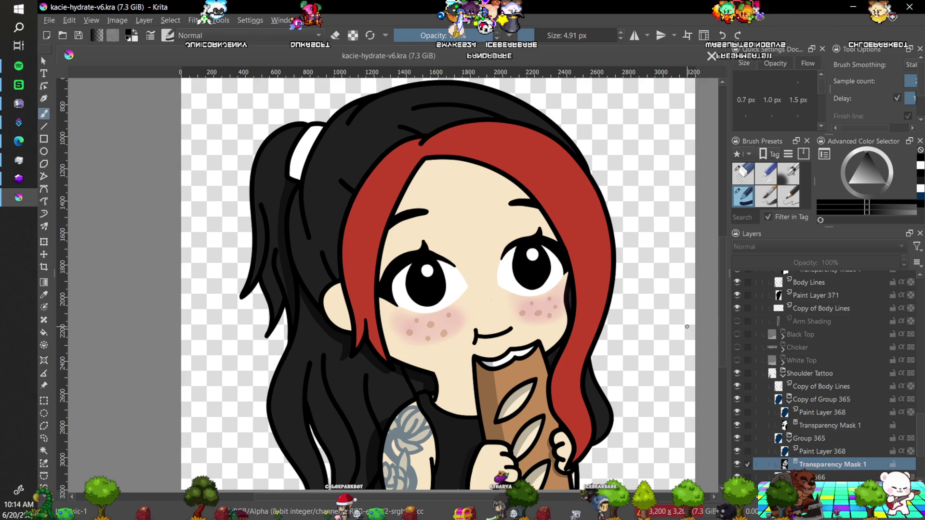
left_click(815, 372)
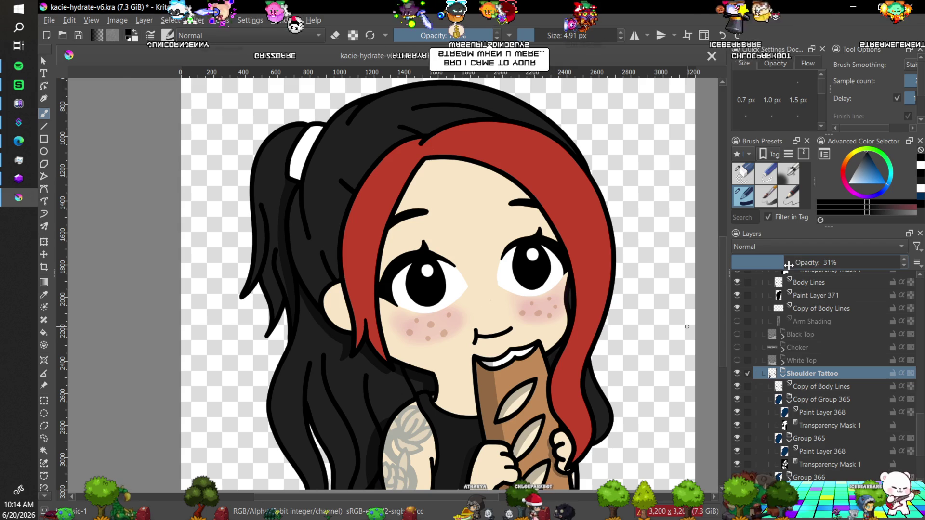
Adjust the Shoulder Tattoo layer's opacity to 43%, checking the arm tattoo at several zoom levels.
left_click_drag(797, 262, 806, 262)
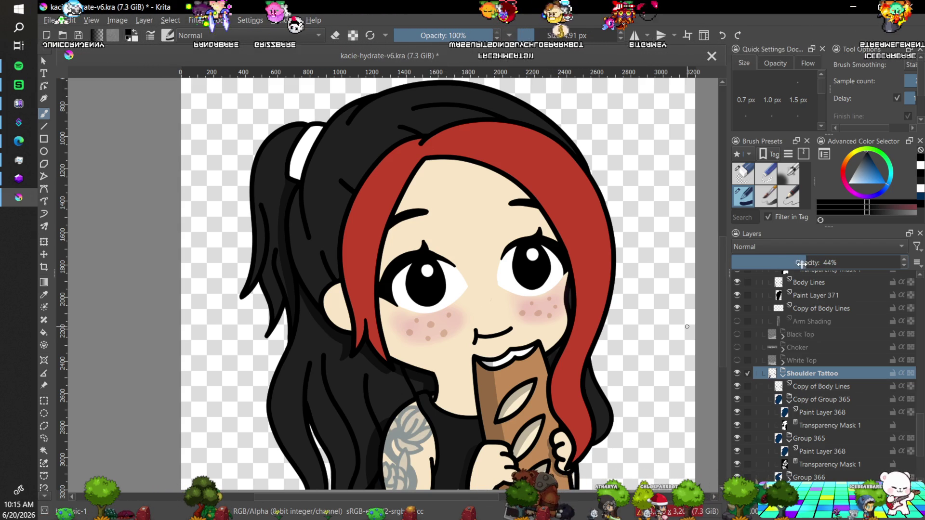
key("minus")
key("minus")
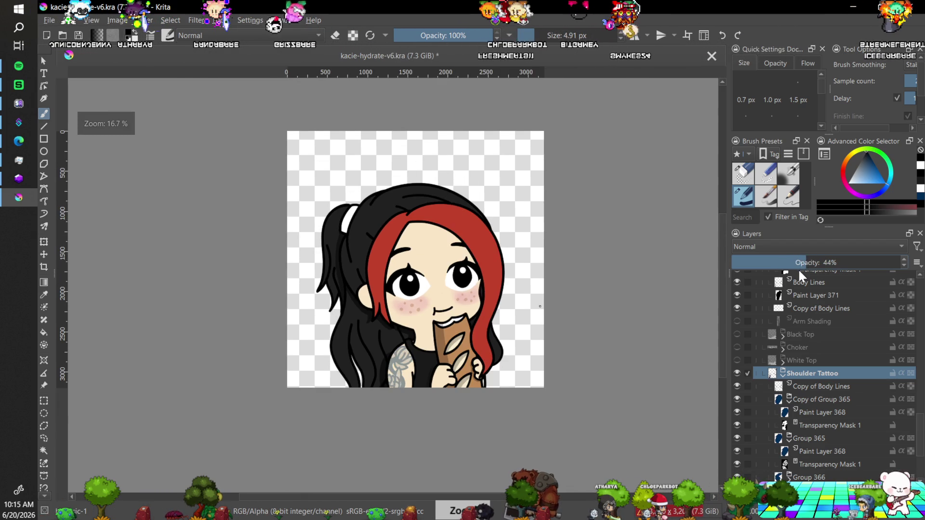
key("plus")
key("plus")
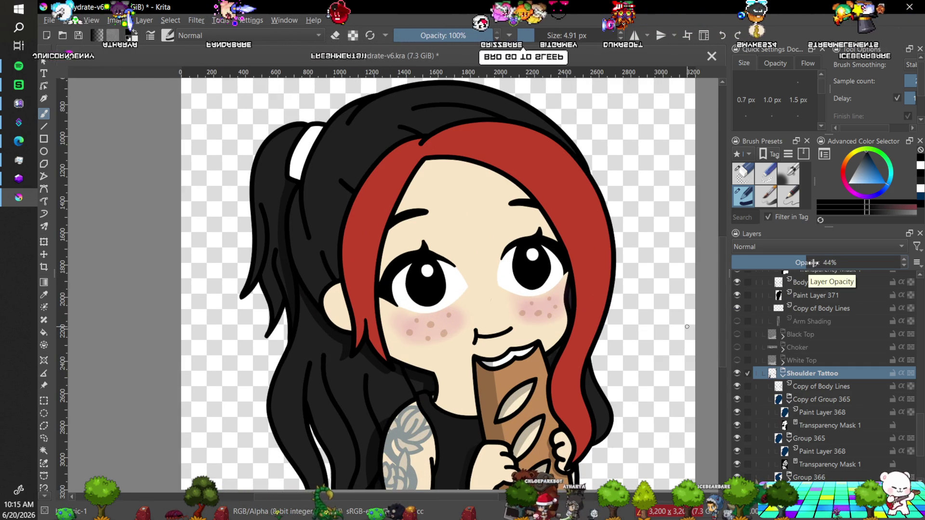
left_click(814, 263)
key("minus")
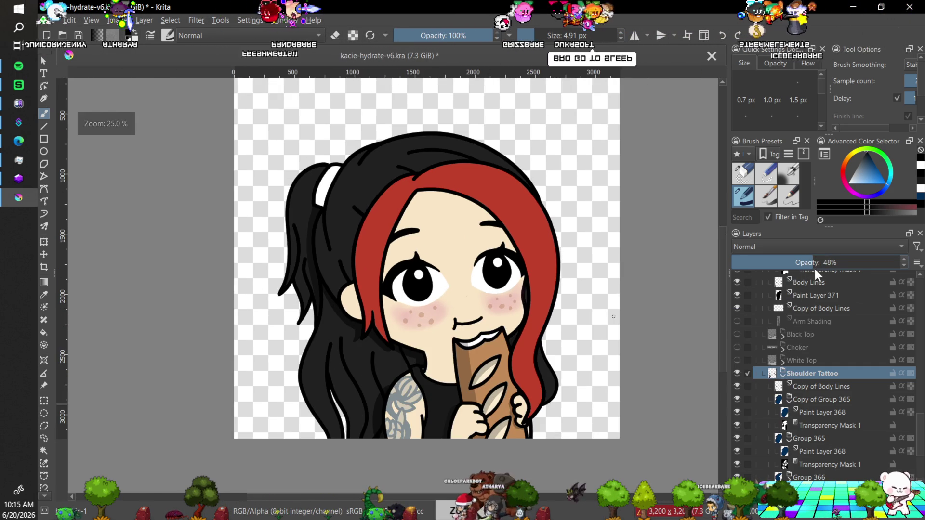
key("minus")
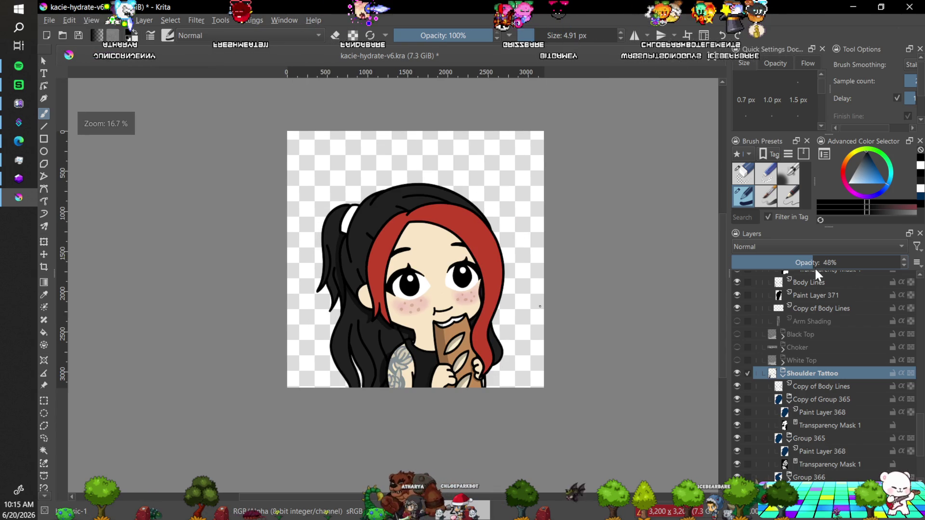
key("plus")
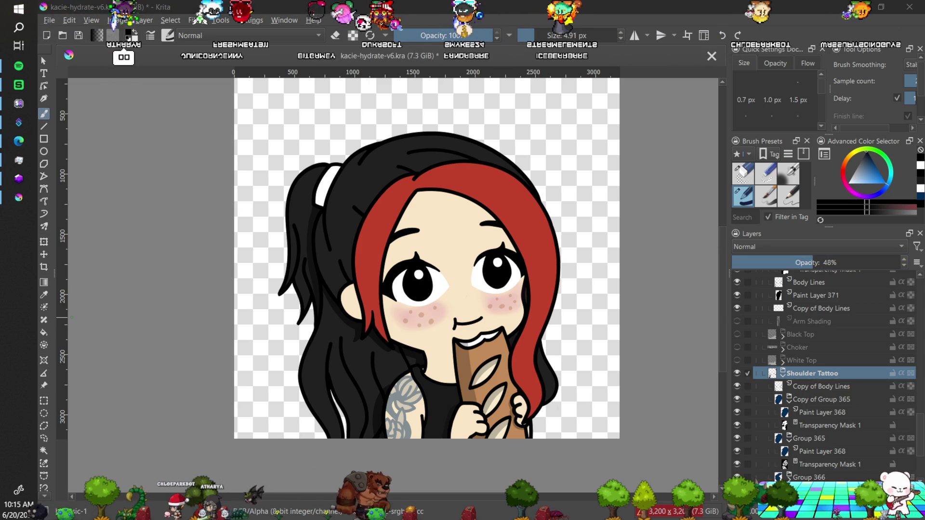
left_click(796, 261)
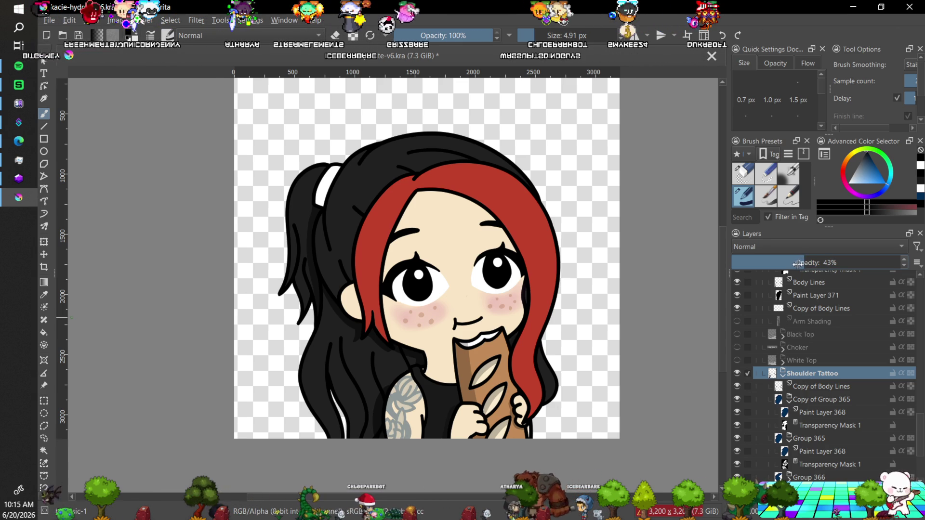
key("2")
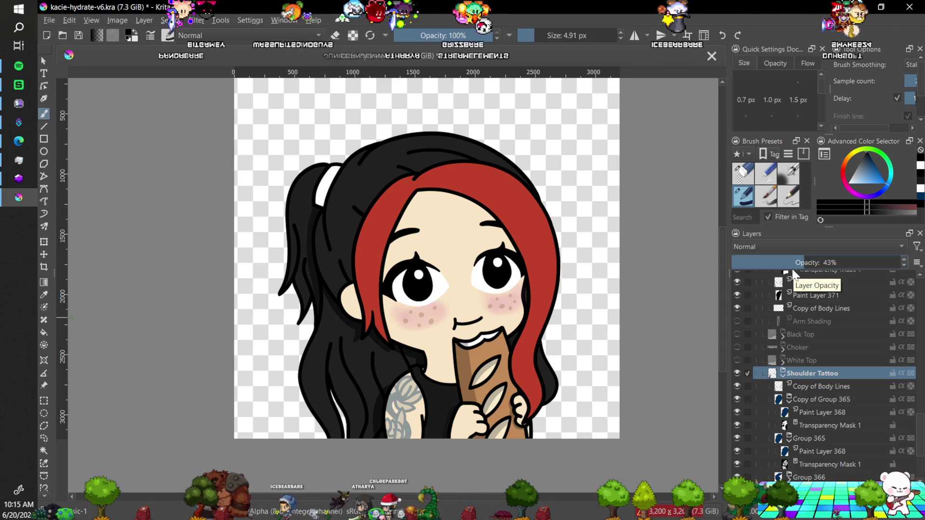
mouse_move(788, 270)
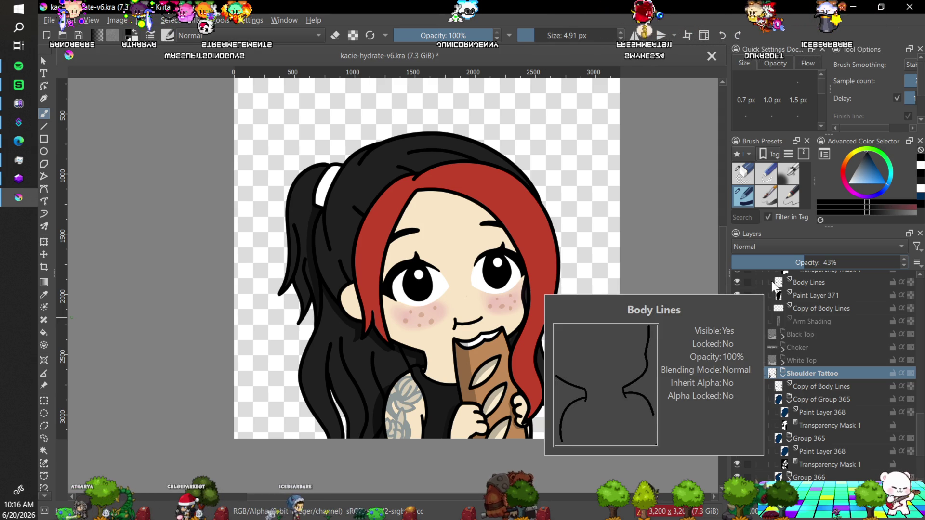
mouse_move(755, 292)
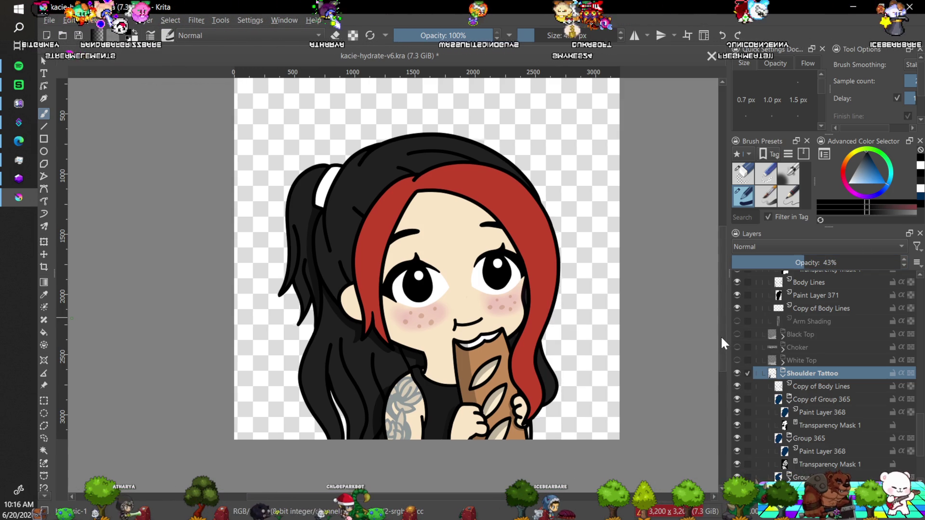
key("plus")
left_click_drag(720, 324, 720, 336)
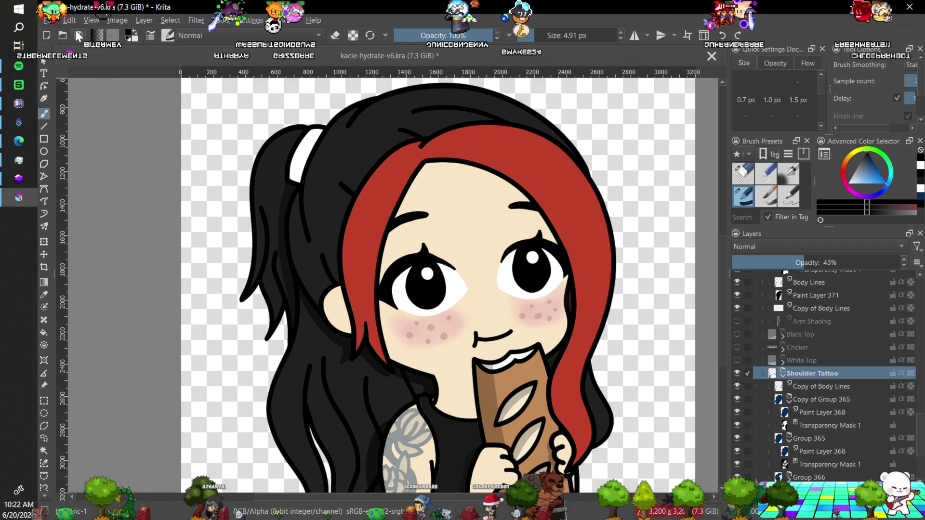
Save kacie-hydrate-v6.kra from the File menu, then close it.
left_click(48, 22)
left_click(59, 73)
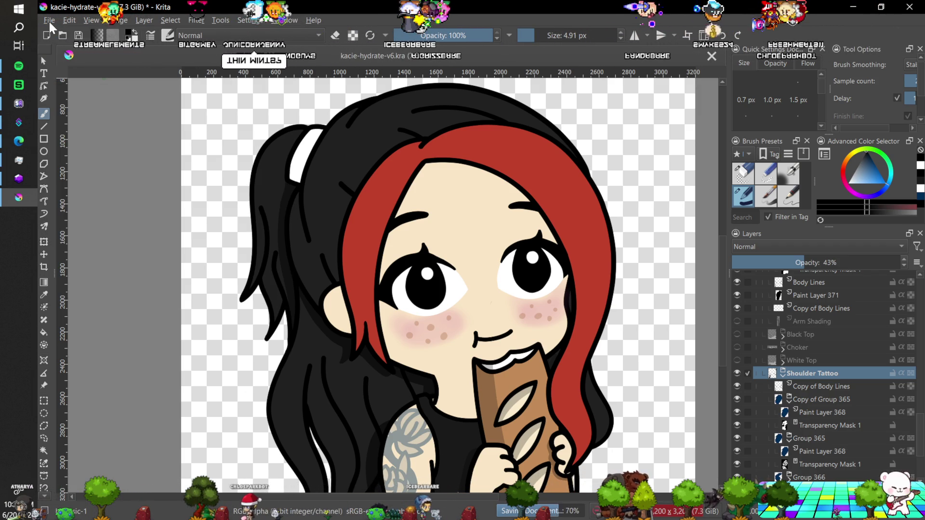
left_click(49, 22)
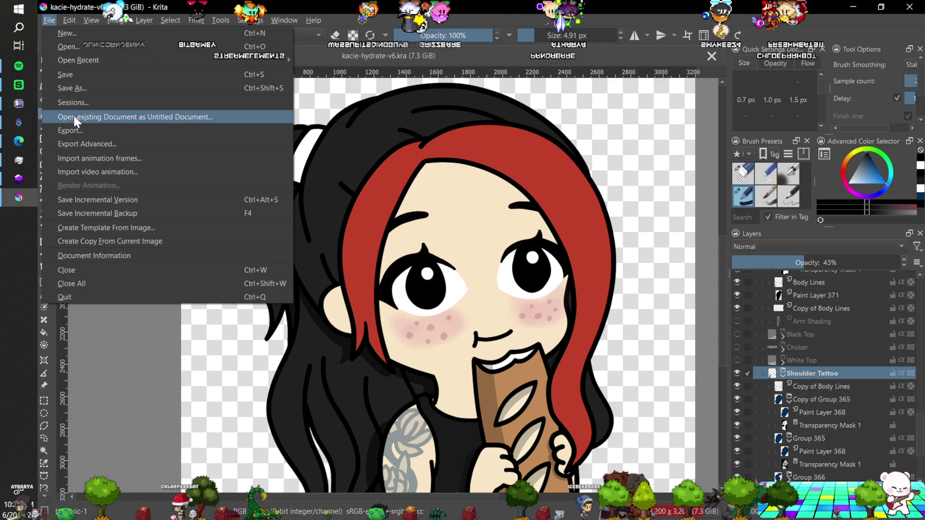
left_click(76, 267)
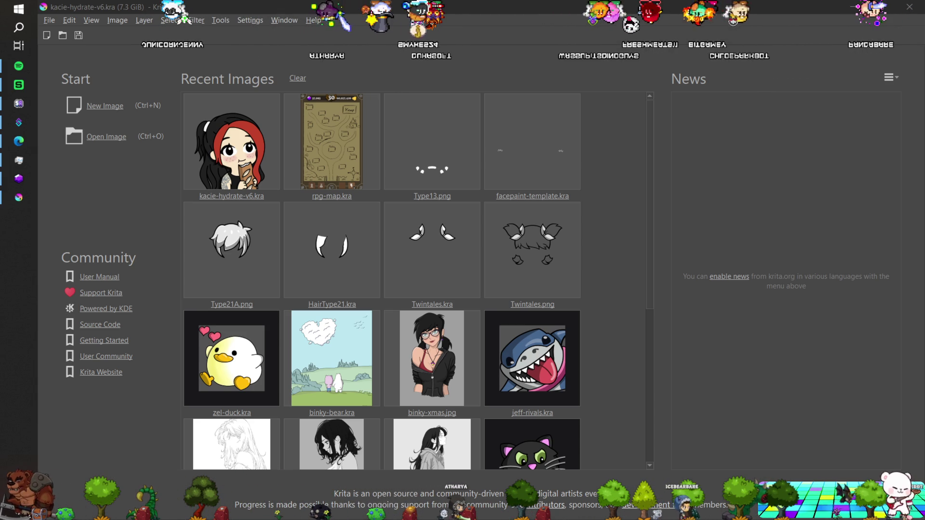
Open rpg-map.kra from the Recent Images on the start screen.
left_click(347, 145)
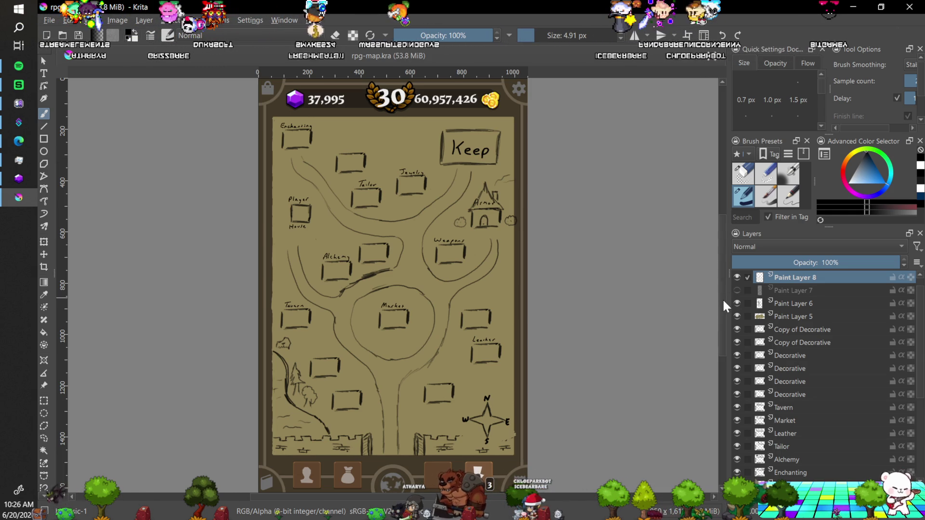
scroll(722, 309, "up", 2)
Collapse Group 3 in the layer stack, tucking away its mask and Paint Layer 4.
scroll(723, 309, "down", 2)
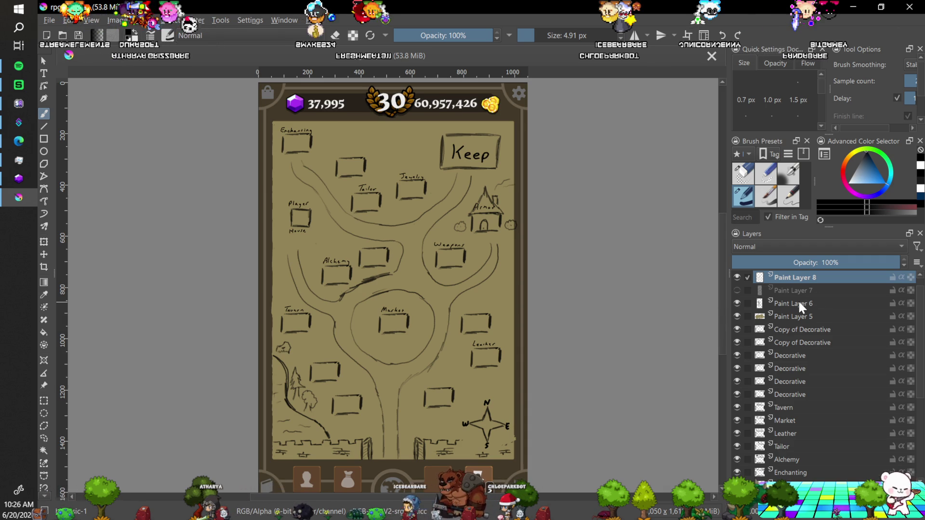
mouse_move(799, 305)
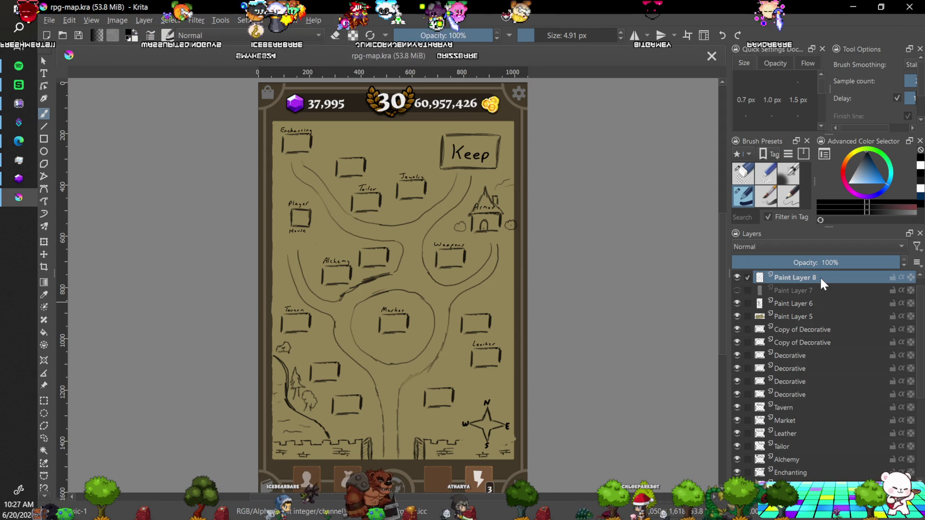
scroll(921, 336, "down", 3)
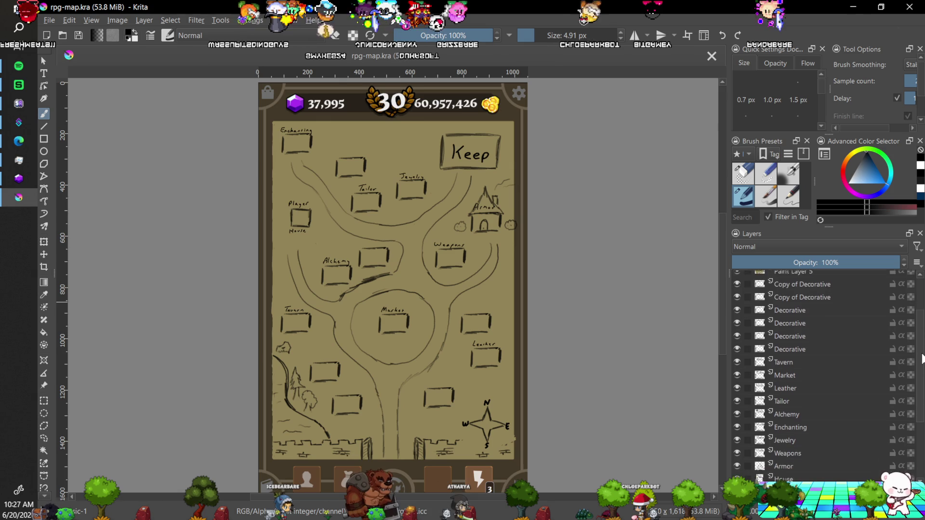
scroll(921, 336, "down", 1)
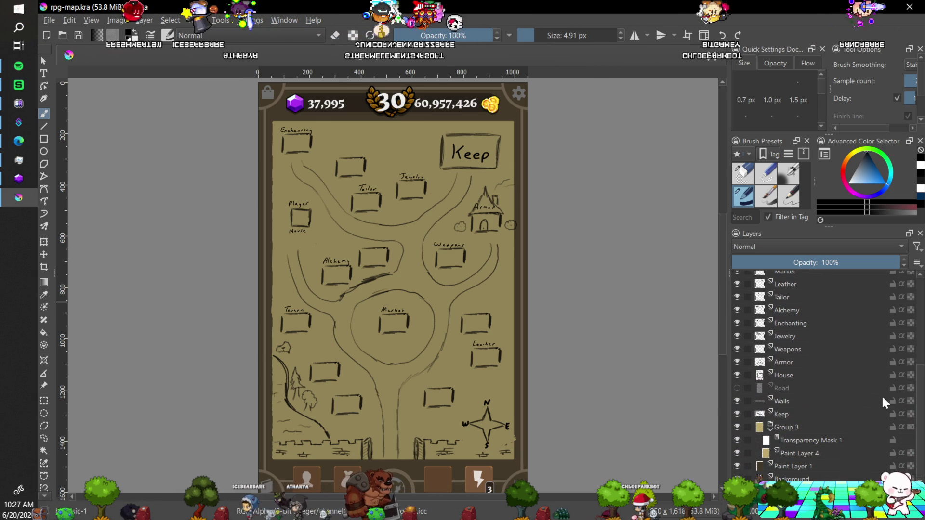
left_click(771, 428)
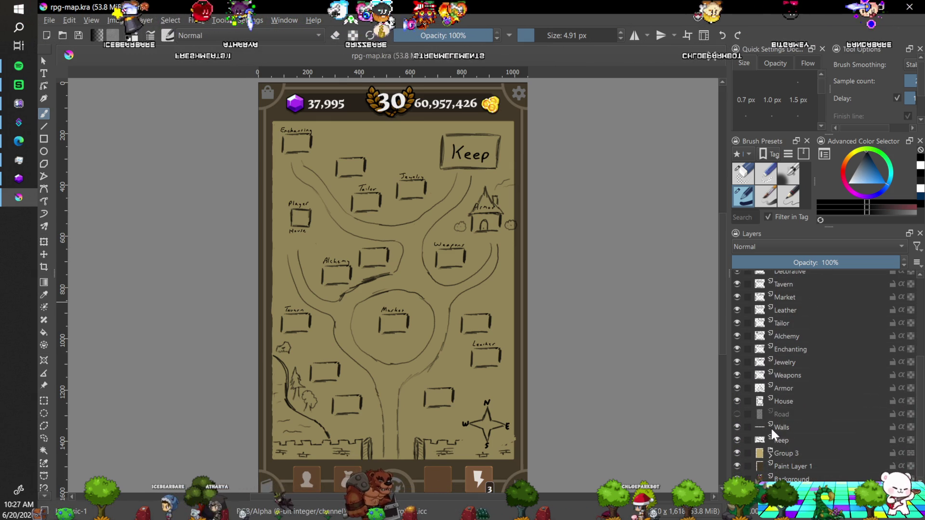
Group the layers from Decorative through Group 3 and move Compass Rose into the new group.
left_click(801, 452, "shift")
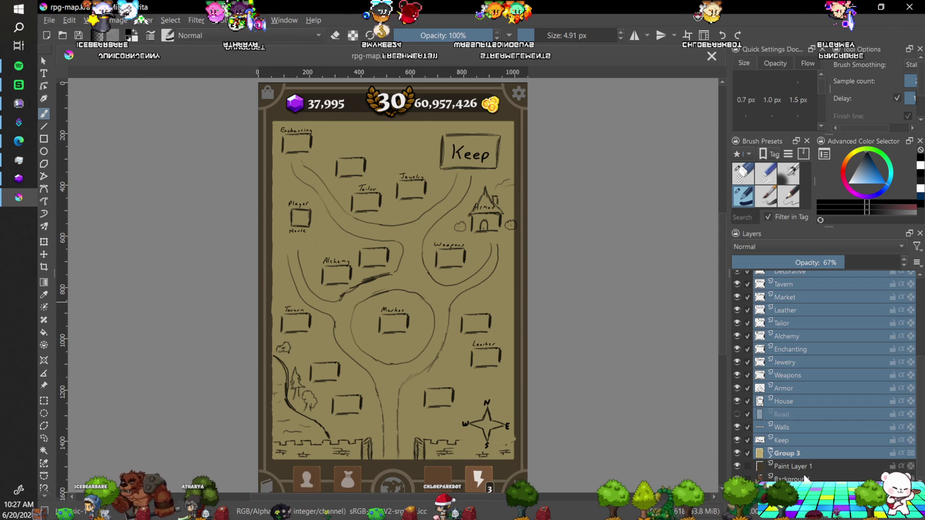
key("ctrl+g")
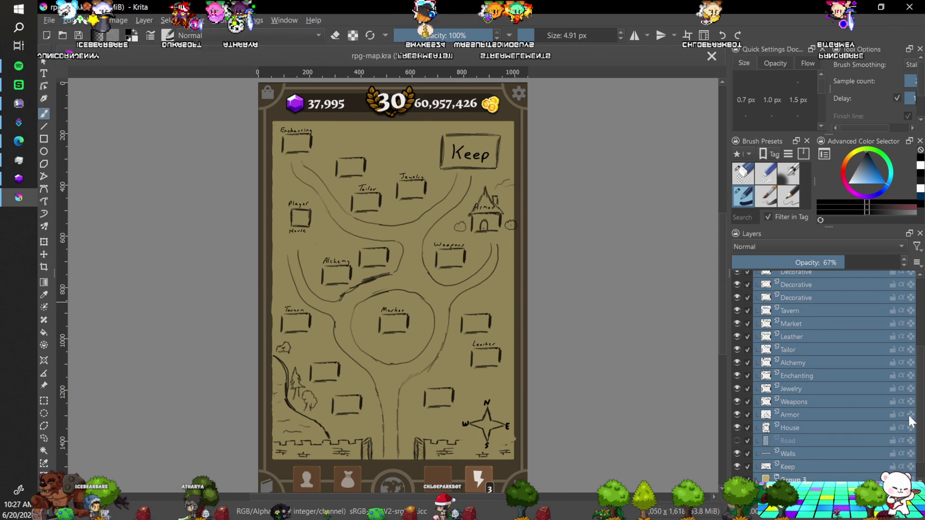
scroll(802, 290, "up", 3)
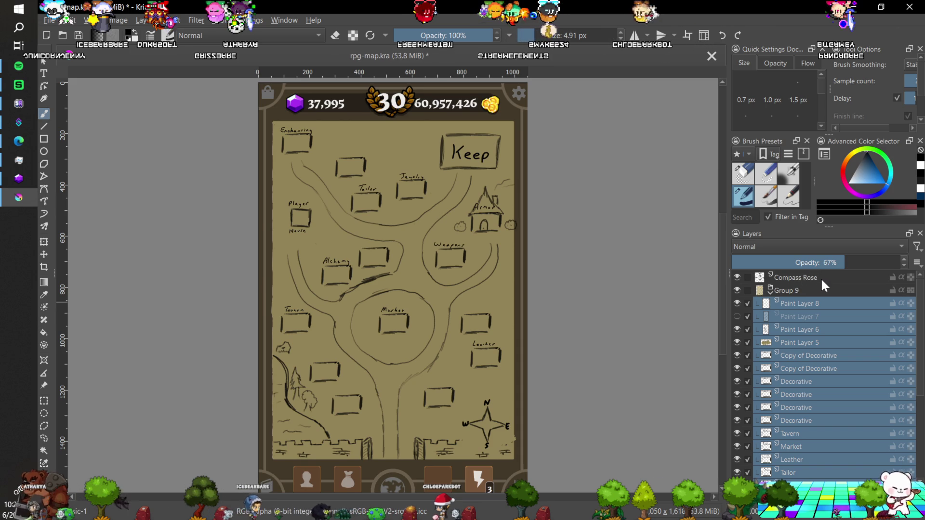
left_click(801, 277)
left_click_drag(804, 278, 824, 296)
Rename the group to 'Map', then hide and collapse it.
double_click(796, 279)
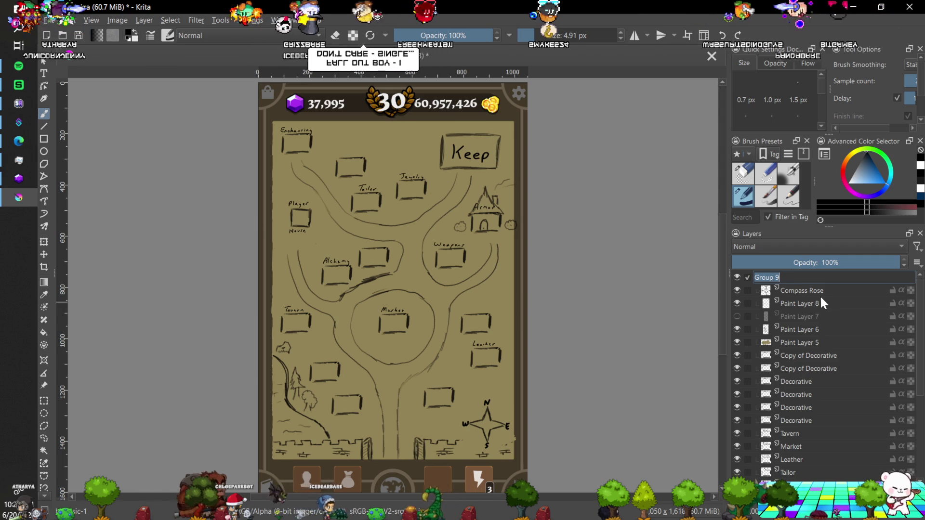
type("Ma")
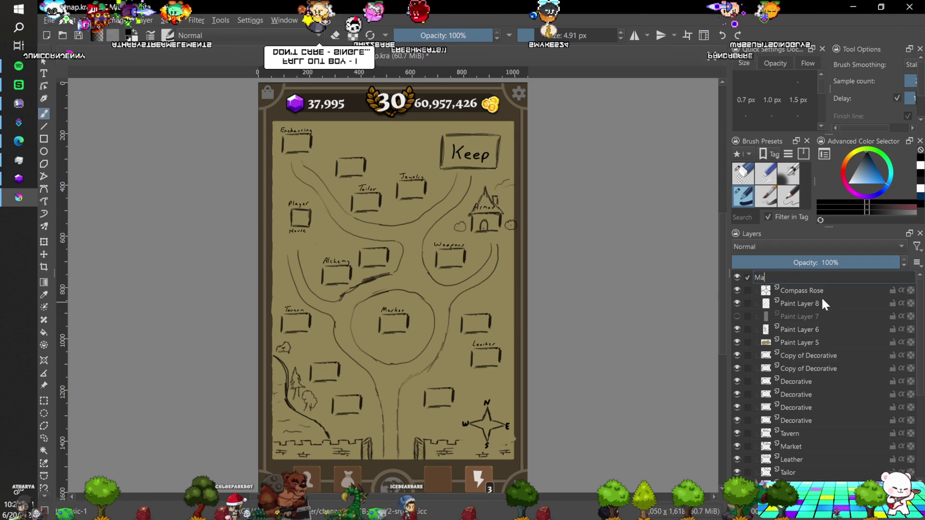
type("p")
key("Return")
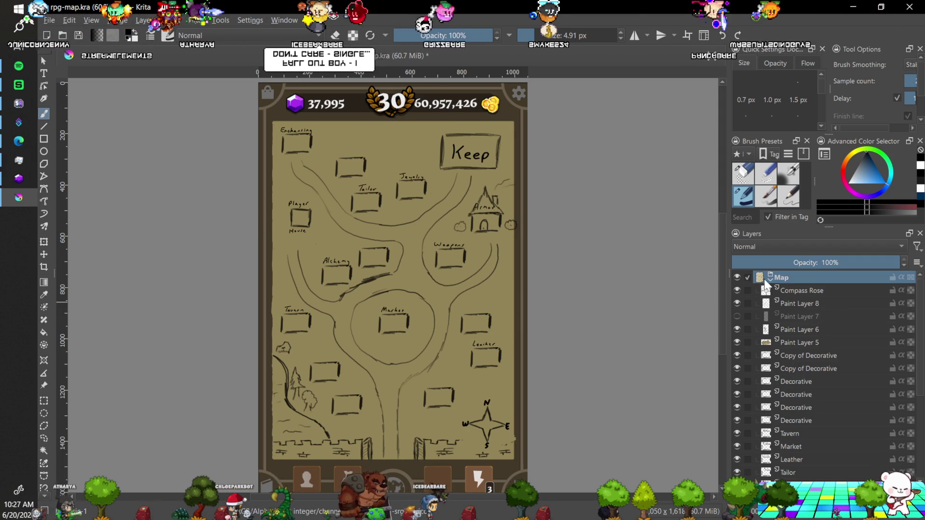
left_click(737, 277)
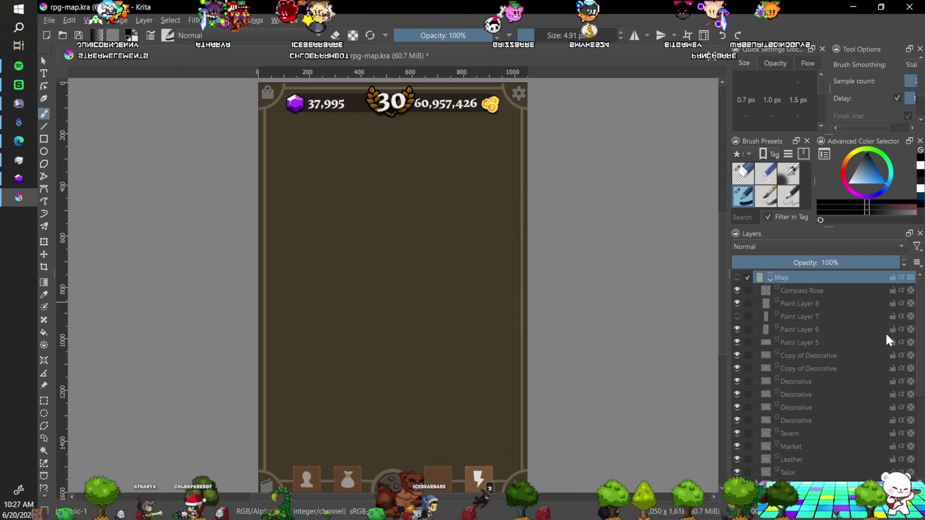
left_click(769, 279)
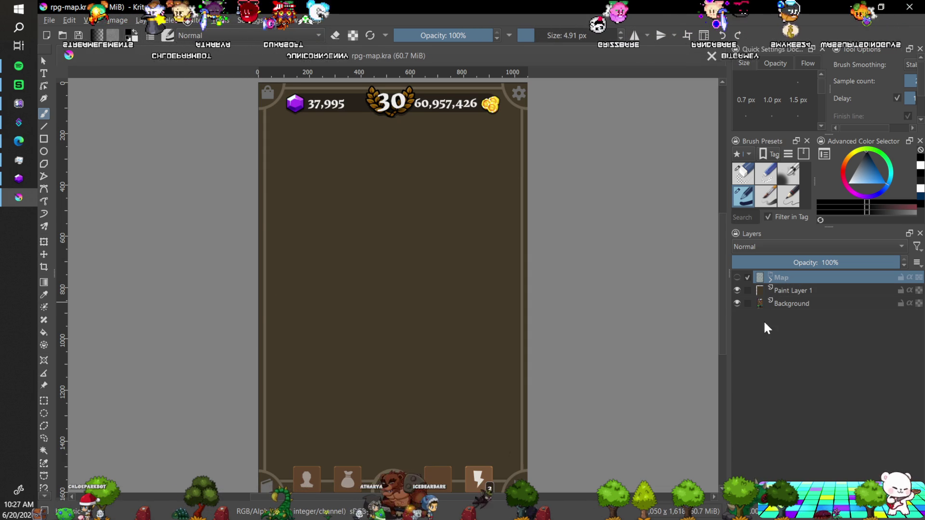
Set the brush smoothing mode to Basic.
mouse_move(721, 321)
left_mouse_down()
mouse_move(723, 311)
mouse_move(722, 327)
left_mouse_up()
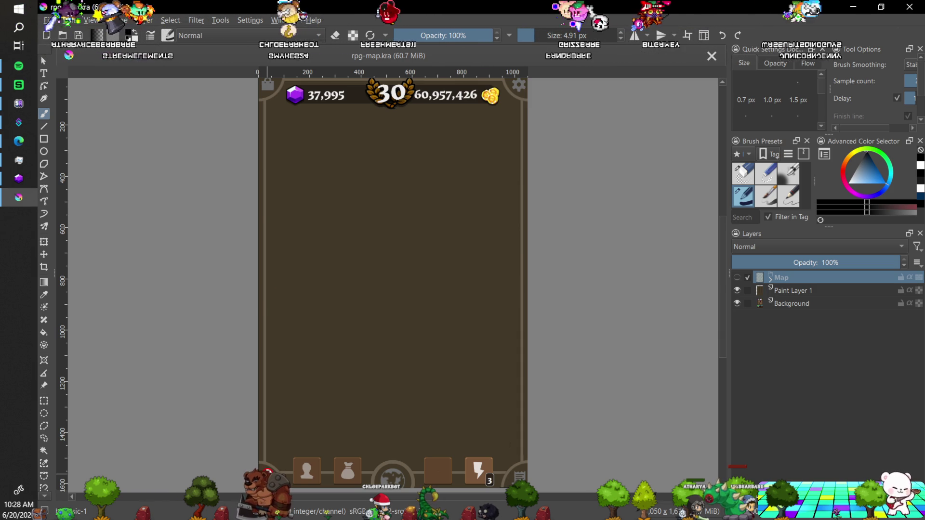
scroll(721, 319, "up", 2)
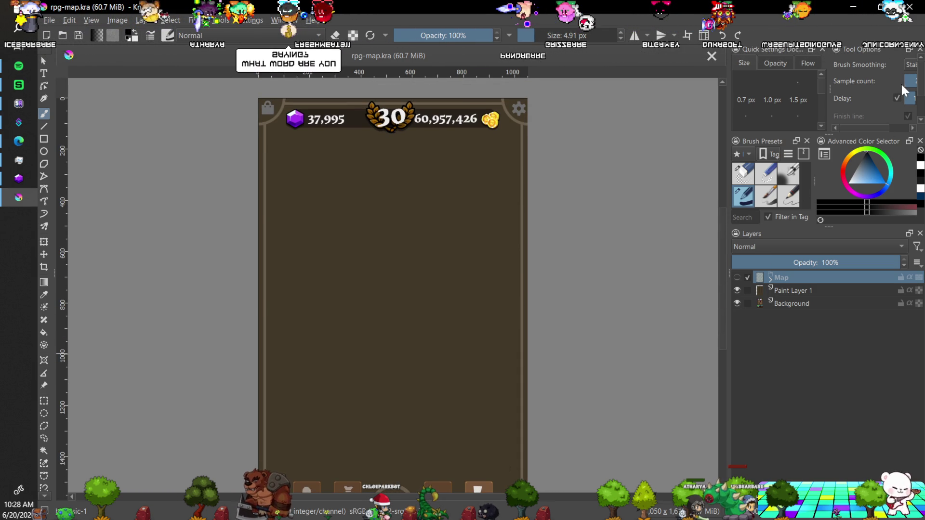
left_click(910, 64)
left_click(898, 41)
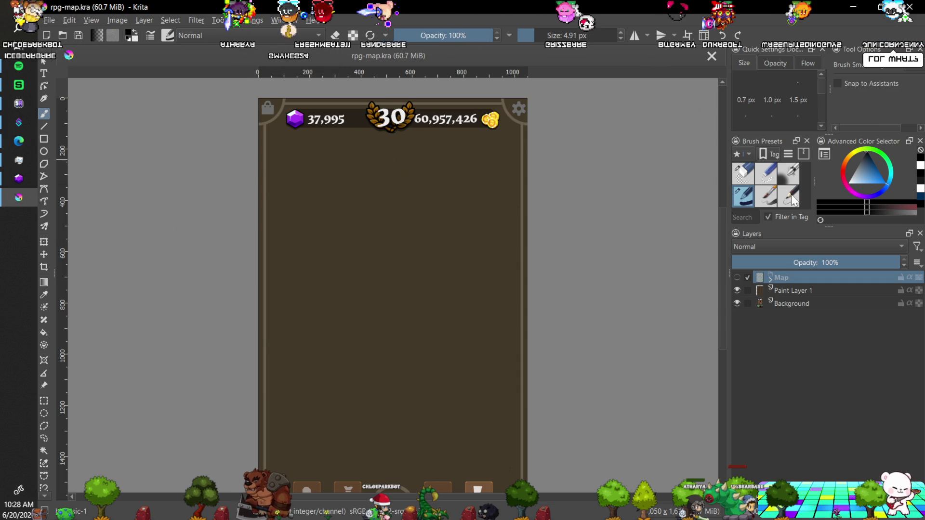
Add Paint Layer 9 above Map, draw a first stroke, and view at 100% tilted 15°.
key("Insert")
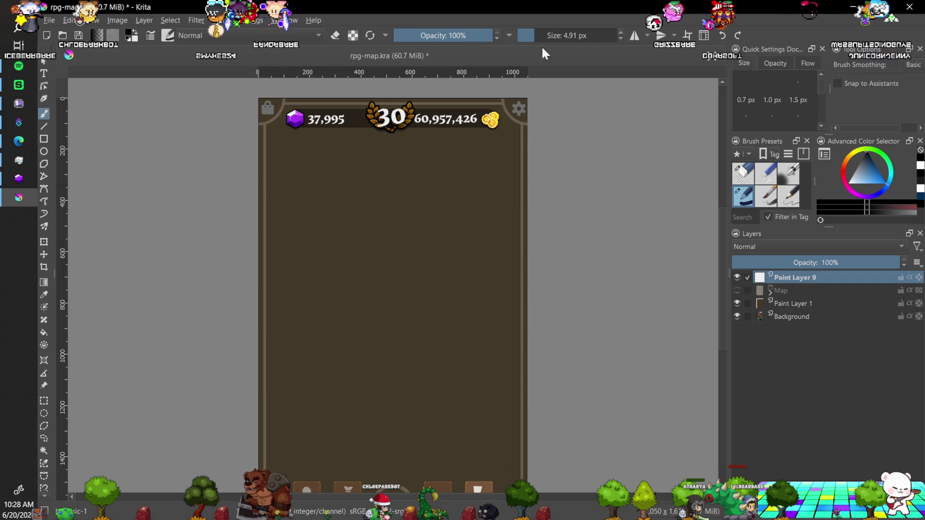
left_click_drag(392, 213, 395, 251)
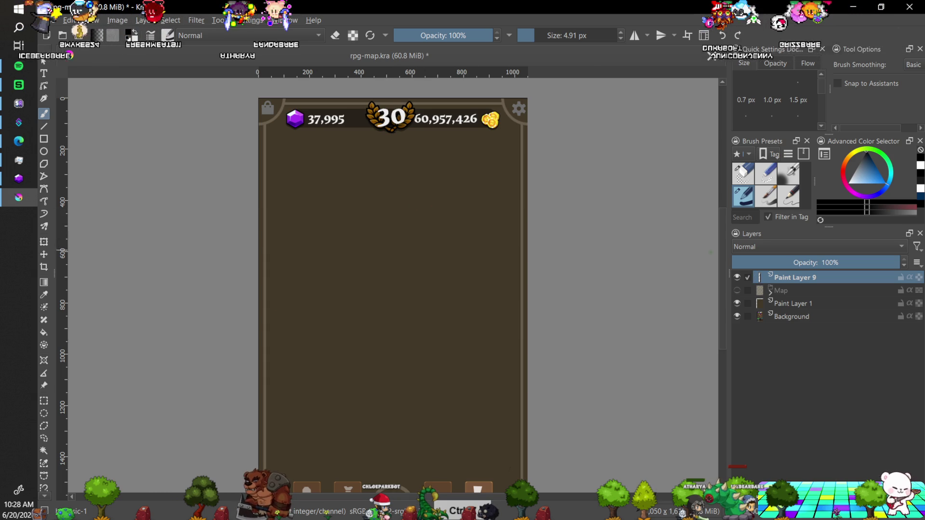
key("1")
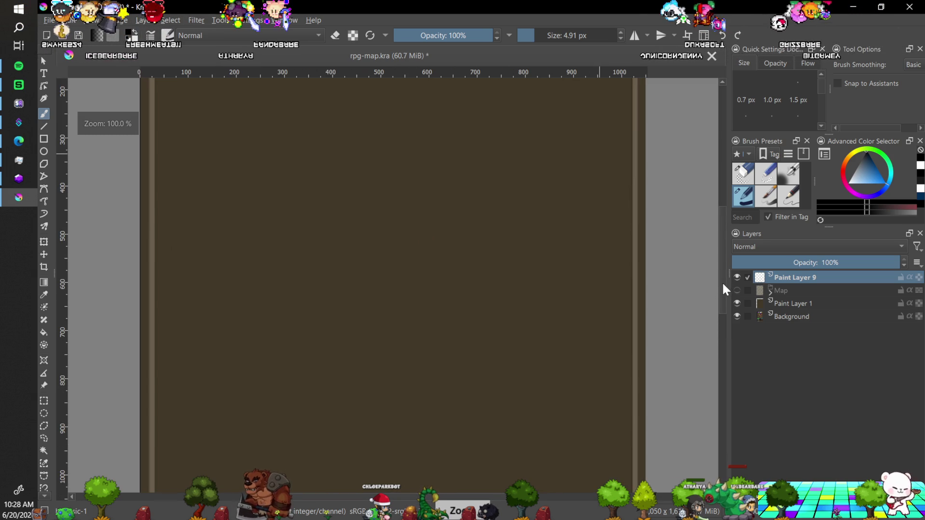
key("4")
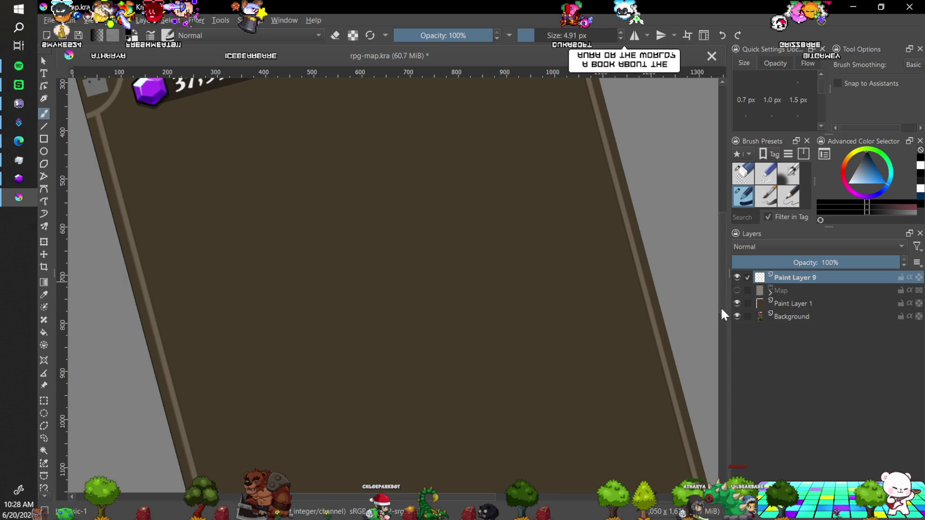
scroll(723, 305, "up", 2)
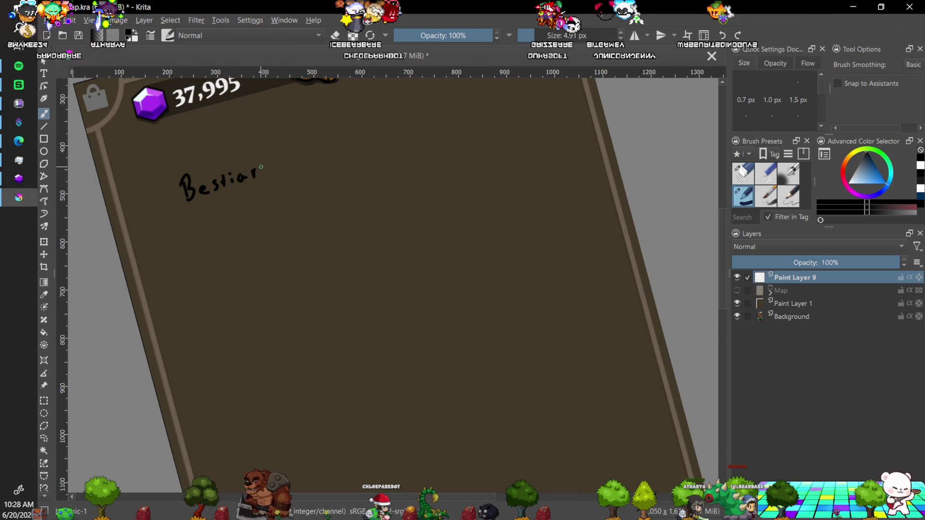
Finish the final 'y' so 'Bestiary' is fully handwritten on Paint Layer 9.
left_click_drag(274, 161, 268, 184)
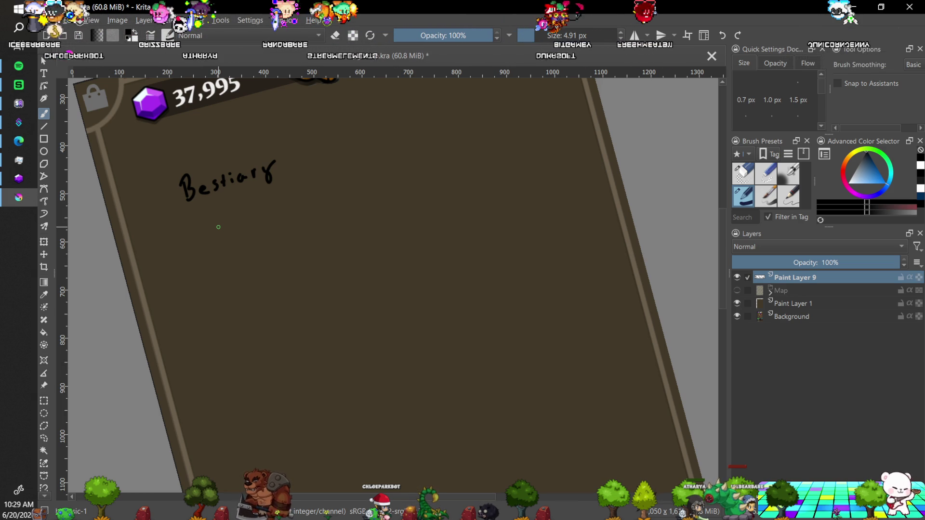
Letter a large 'FL' beneath Bestiary, then undo the latest stroke.
left_click_drag(252, 263, 259, 340)
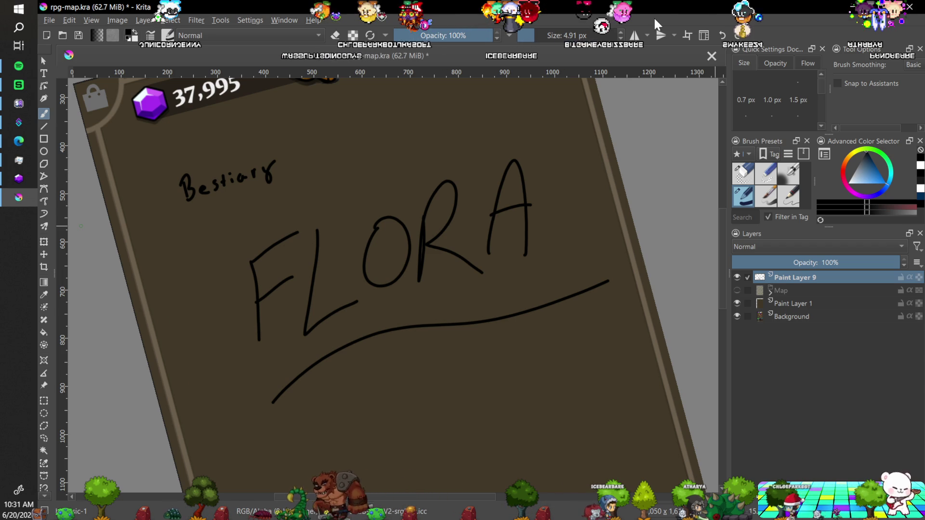
key("ctrl+z")
key("ctrl+z")
key("ctrl+z")
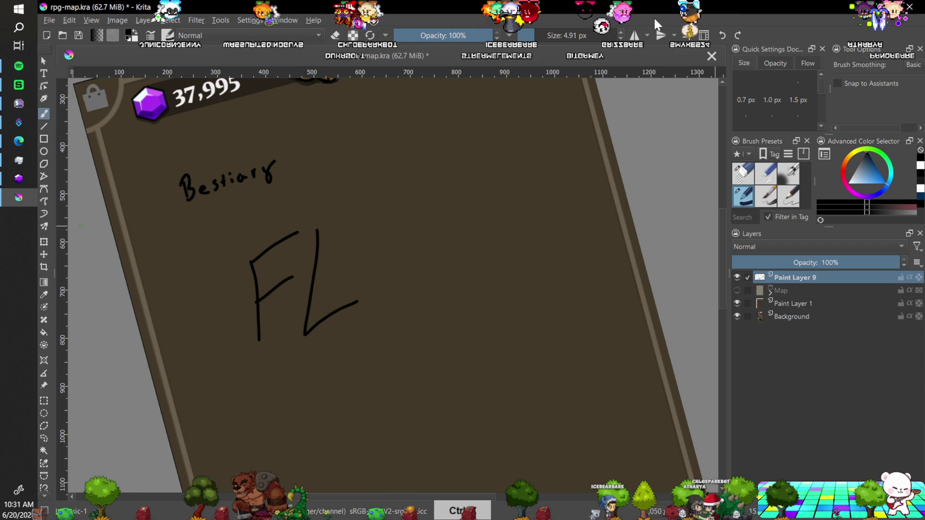
Undo the remaining FLORA strokes so only Bestiary remains.
key("ctrl+z")
key("ctrl+z")
key("ctrl+z")
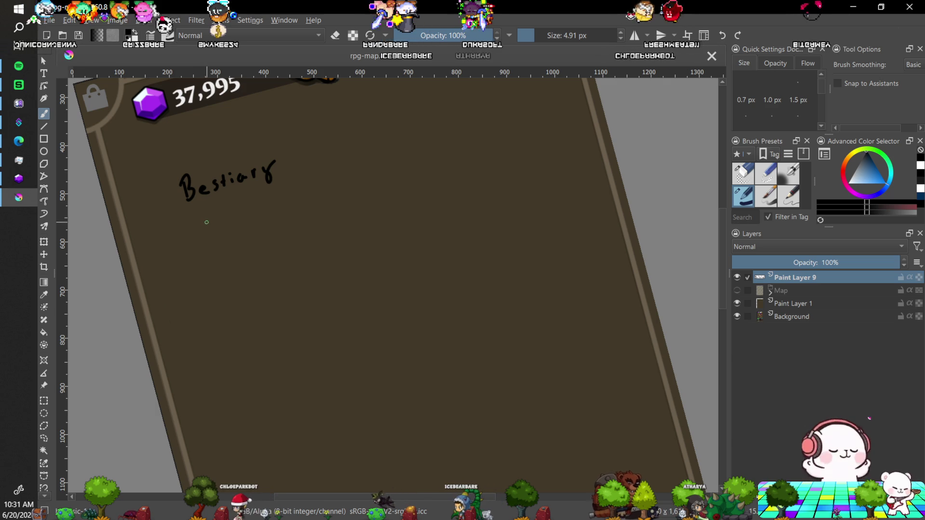
Handwrite 'Resource Gathering for Dummies' on a slanted line below Bestiary, then start the next heading.
mouse_move(204, 236)
left_mouse_down()
mouse_move(223, 244)
mouse_move(251, 224)
mouse_move(367, 202)
mouse_move(385, 184)
mouse_move(391, 194)
mouse_move(409, 191)
mouse_move(415, 165)
mouse_move(433, 171)
mouse_move(457, 158)
left_mouse_up()
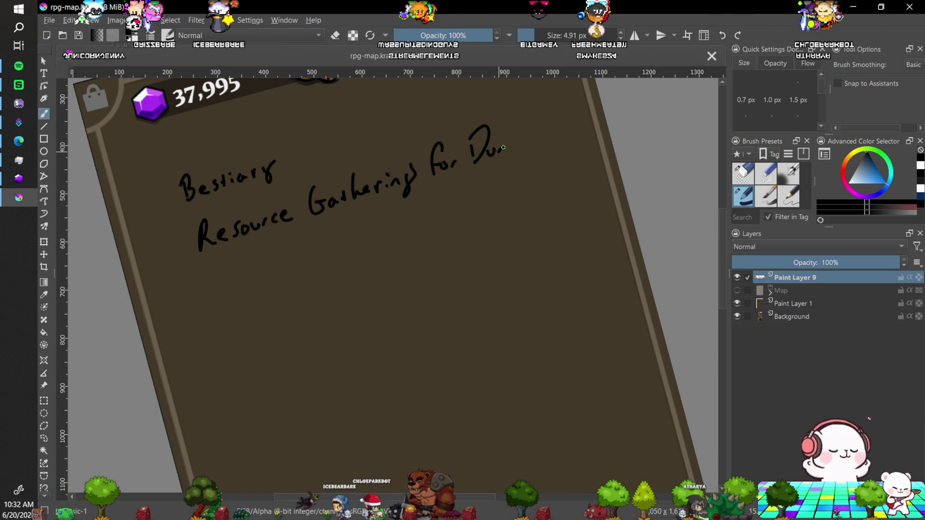
left_click_drag(518, 147, 538, 140)
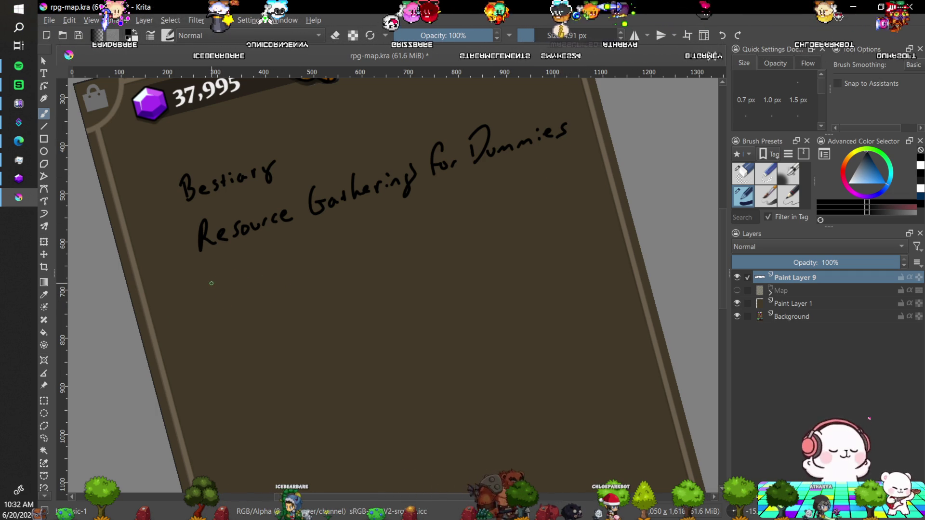
left_click_drag(212, 271, 214, 297)
mouse_move(212, 270)
left_mouse_down()
mouse_move(225, 296)
mouse_move(254, 287)
mouse_move(211, 296)
mouse_move(212, 279)
mouse_move(244, 282)
mouse_move(247, 292)
mouse_move(265, 276)
mouse_move(283, 278)
left_mouse_up()
Complete 'Professions' as the third heading, rewriting the letters after a miswritten P.
left_click(227, 286)
key("ctrl+z")
key("ctrl+z")
key("ctrl+z")
key("ctrl+z")
left_click(227, 288)
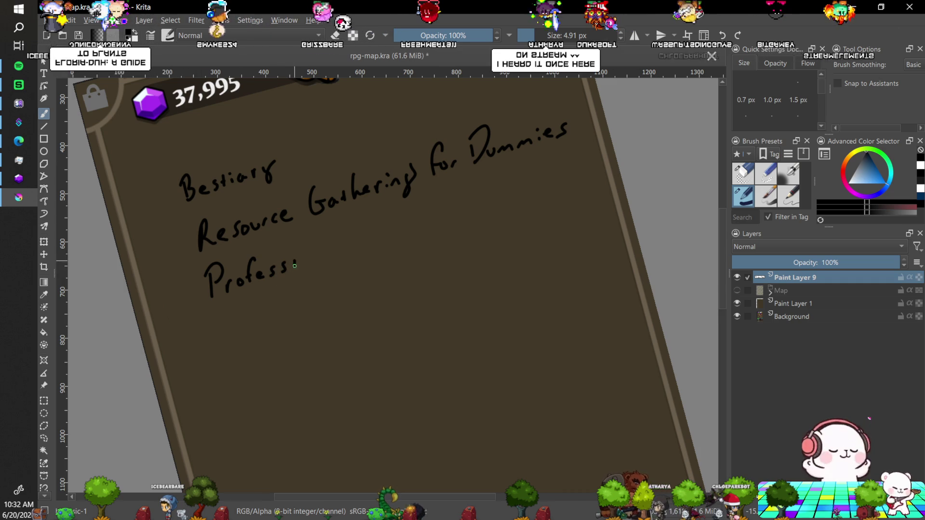
left_click_drag(333, 245, 333, 256)
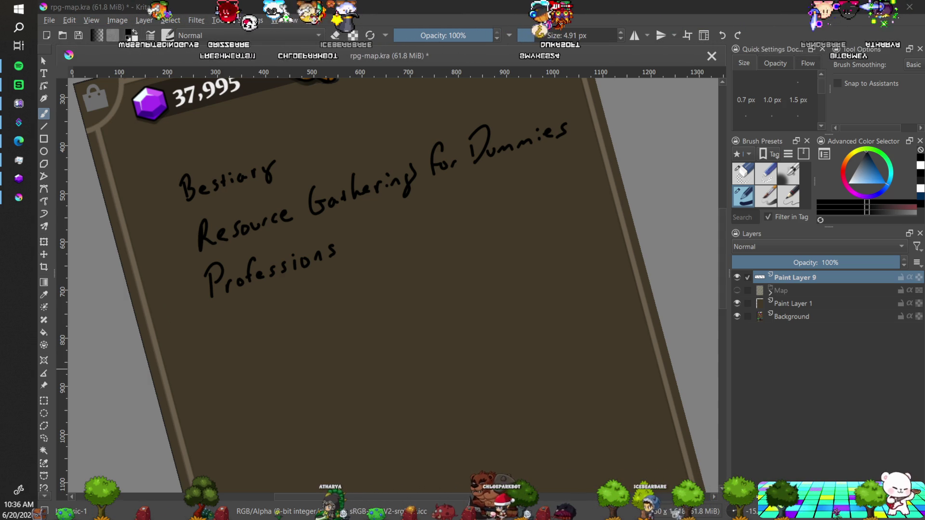
Handwrite 'Botanic' above Bestiary near the top of the frame on Paint Layer 9.
left_click(317, 115)
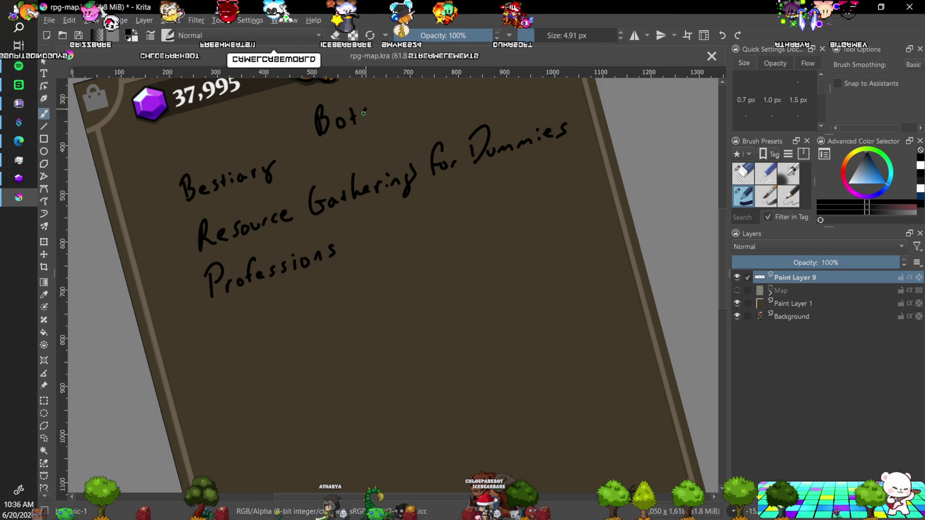
left_click_drag(378, 115, 387, 115)
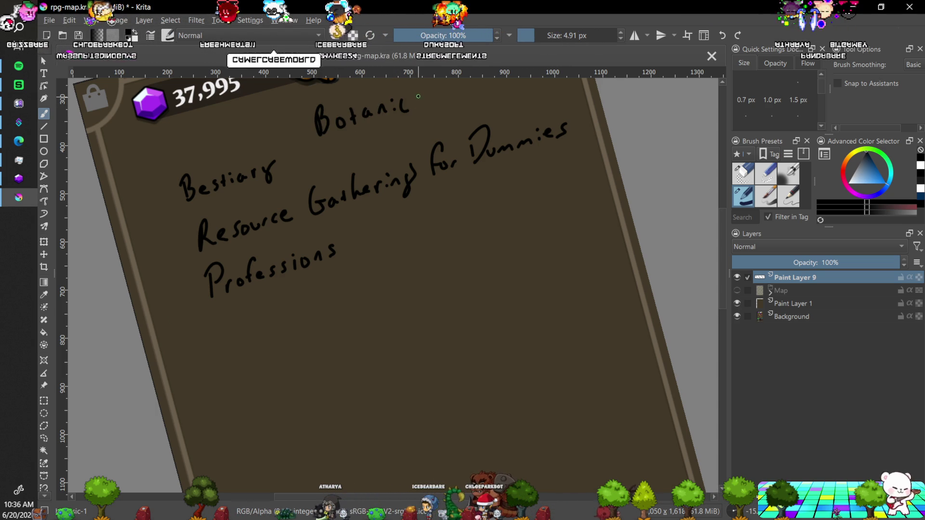
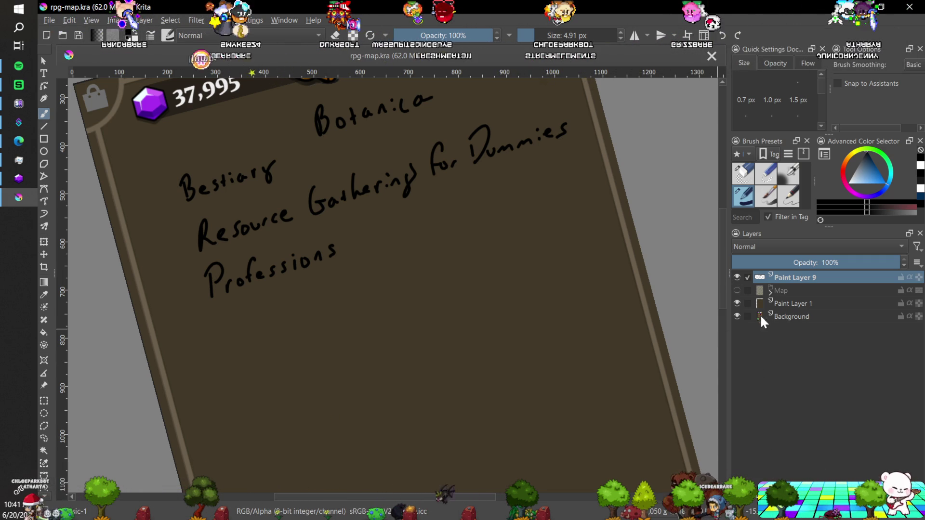
Hide Paint Layer 9's handwritten notes, zoom out to 50%, and add empty Paint Layer 10 above.
left_click(737, 277)
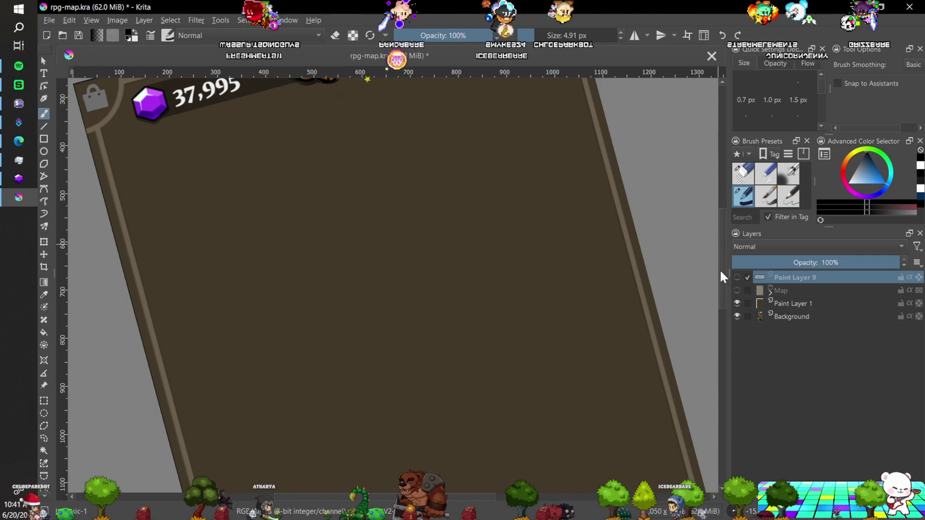
key("minus")
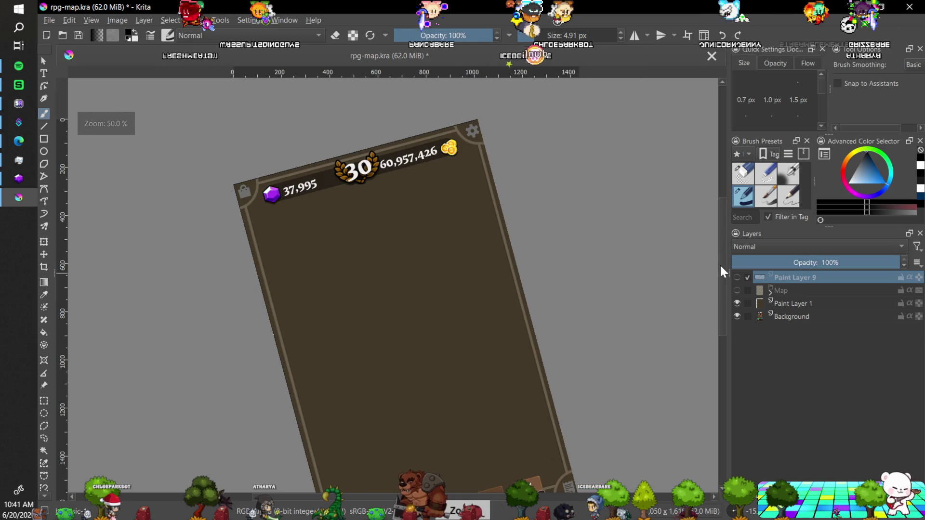
left_click_drag(721, 266, 721, 283)
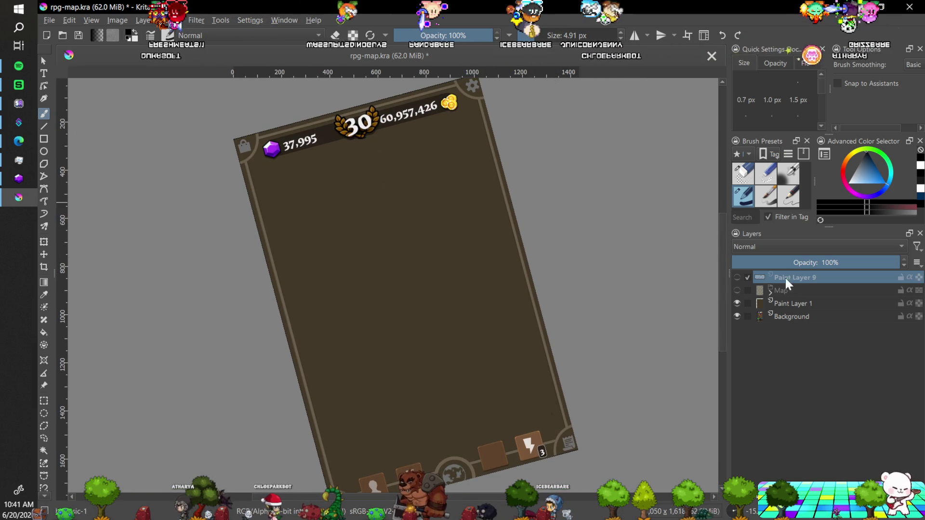
key("Insert")
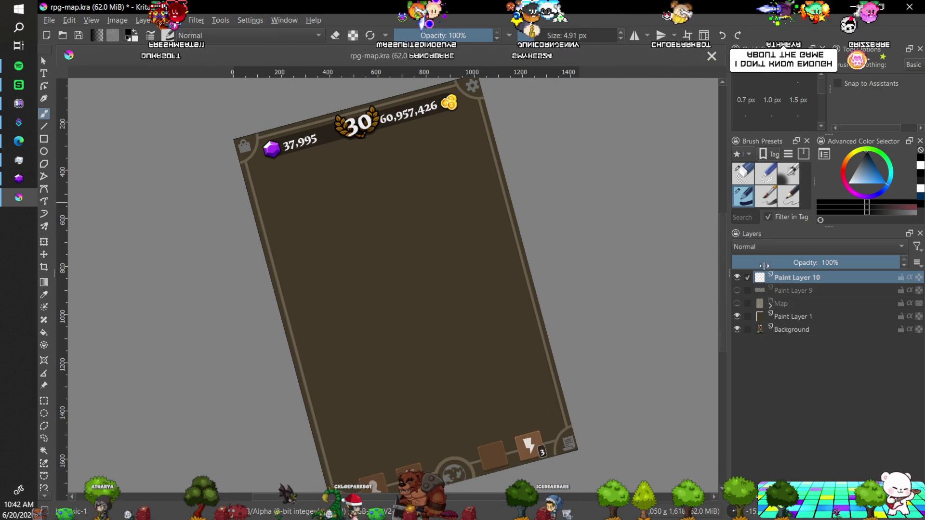